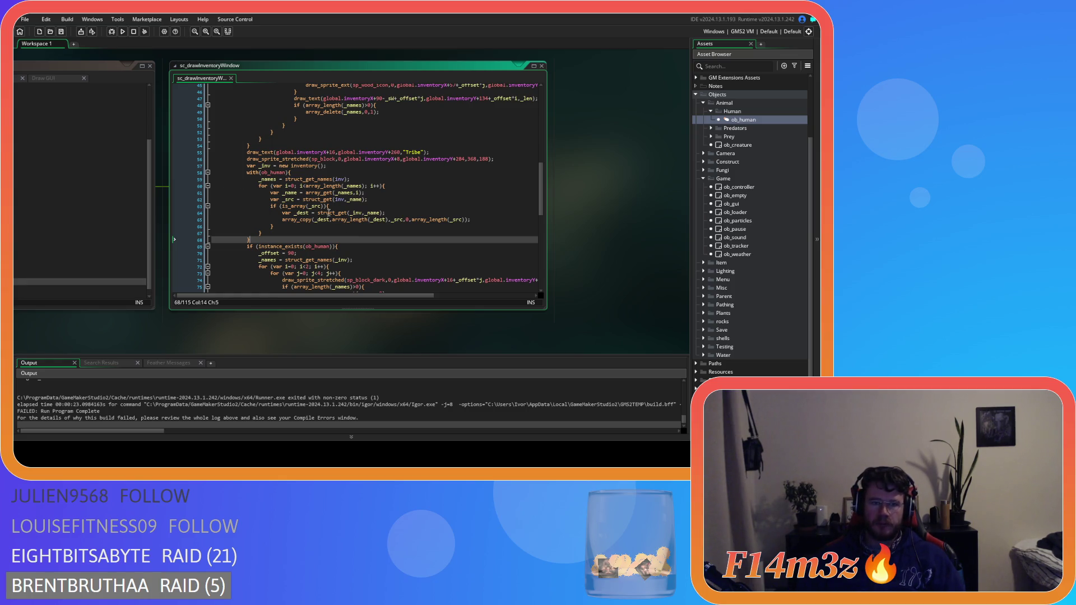
Step: Delete the leftover inventory lines 40–42 from ob_gui's Create code
mouse_move(338, 214)
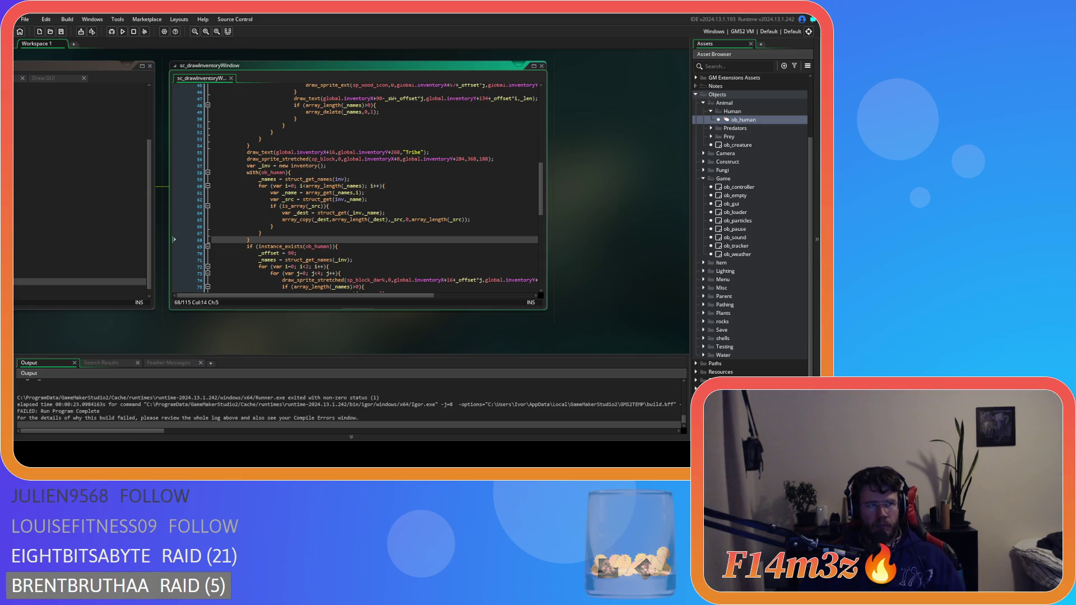
left_click(462, 219)
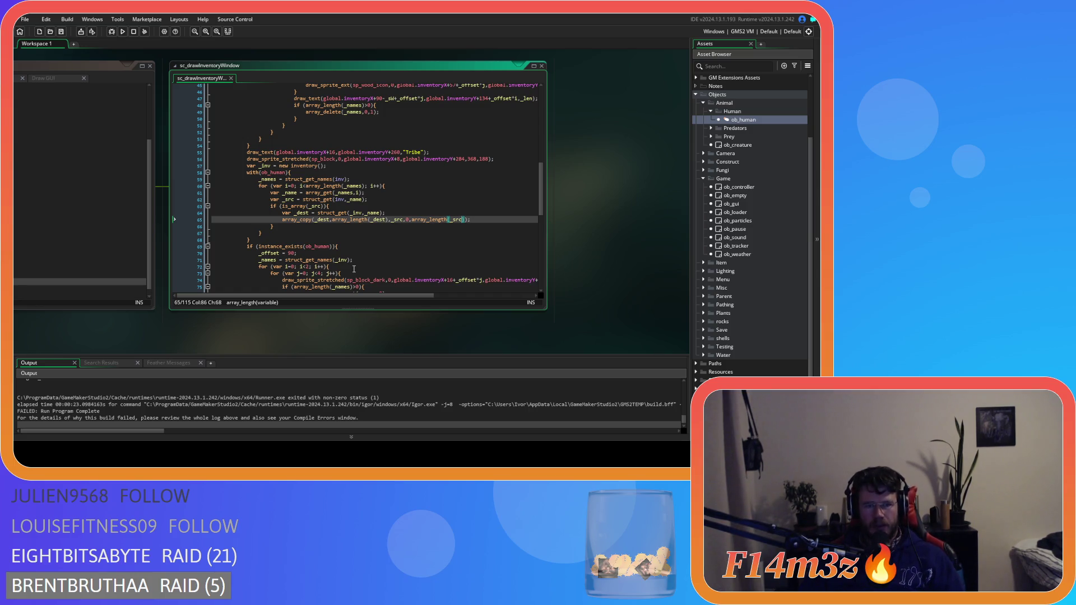
scroll(353, 269, "down", 9)
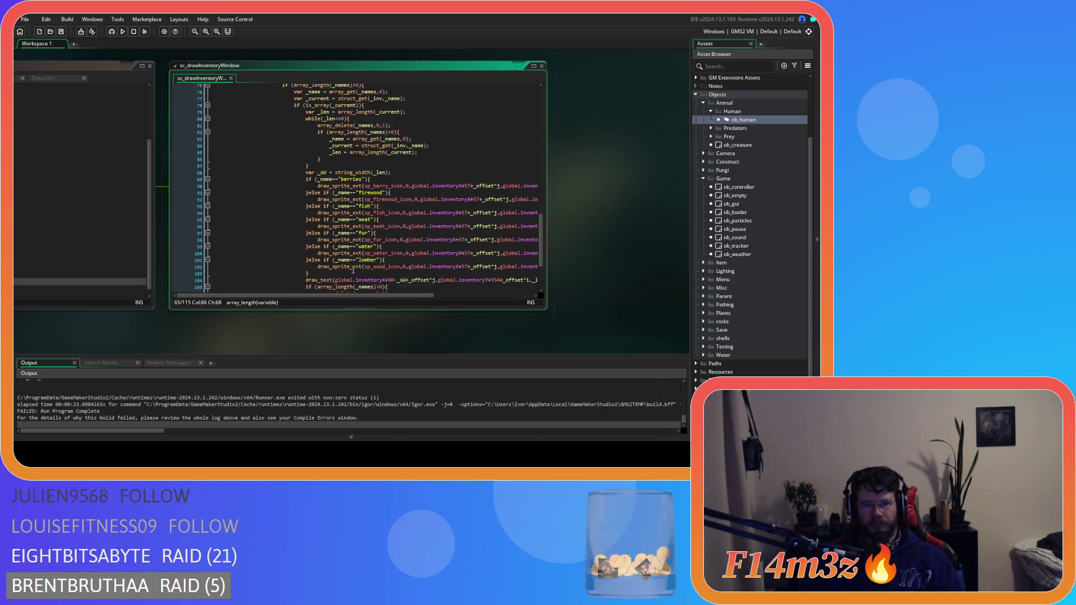
scroll(351, 271, "up", 8)
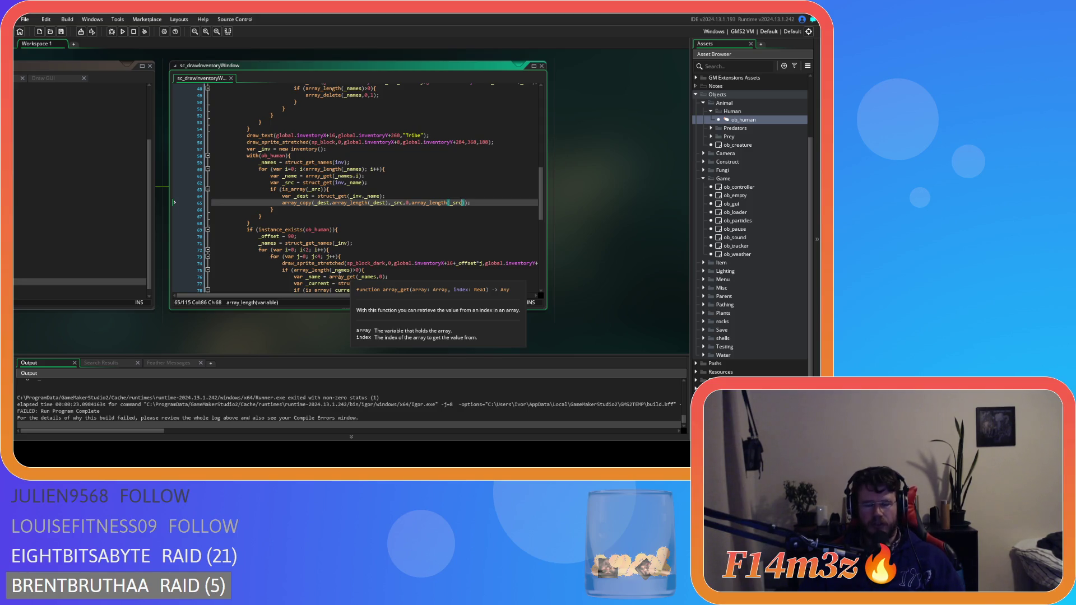
left_click_drag(157, 327, 503, 331)
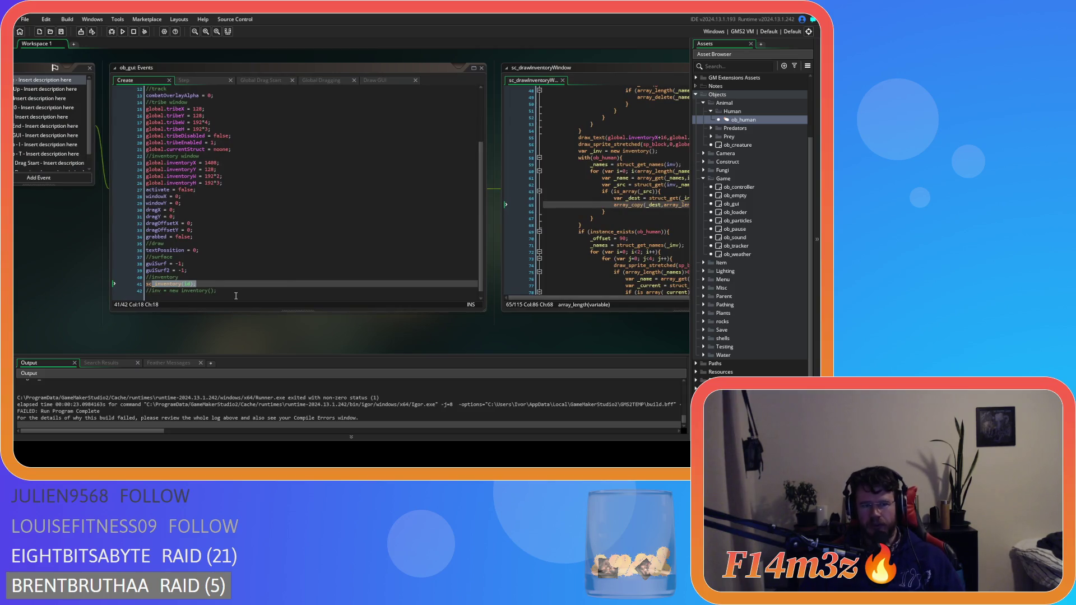
left_click_drag(236, 296, 188, 270)
key("BackSpace")
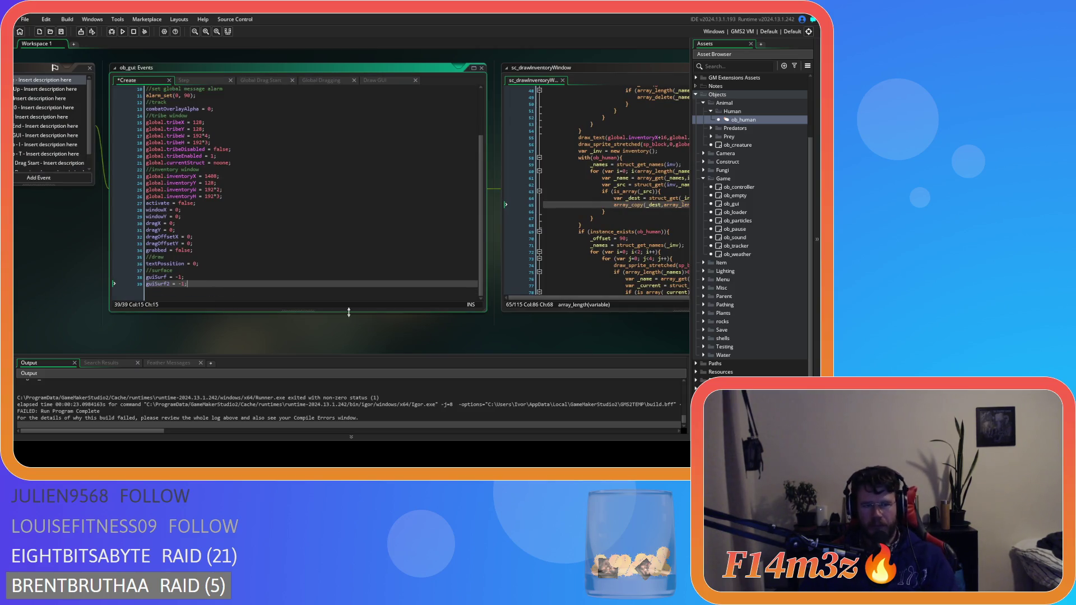
Step: Remove the Tribe inventory drawing block (lines 55–115) from sc_drawInventoryWindow and run the game
left_click_drag(480, 331, 206, 288)
scroll(384, 218, "down", 3)
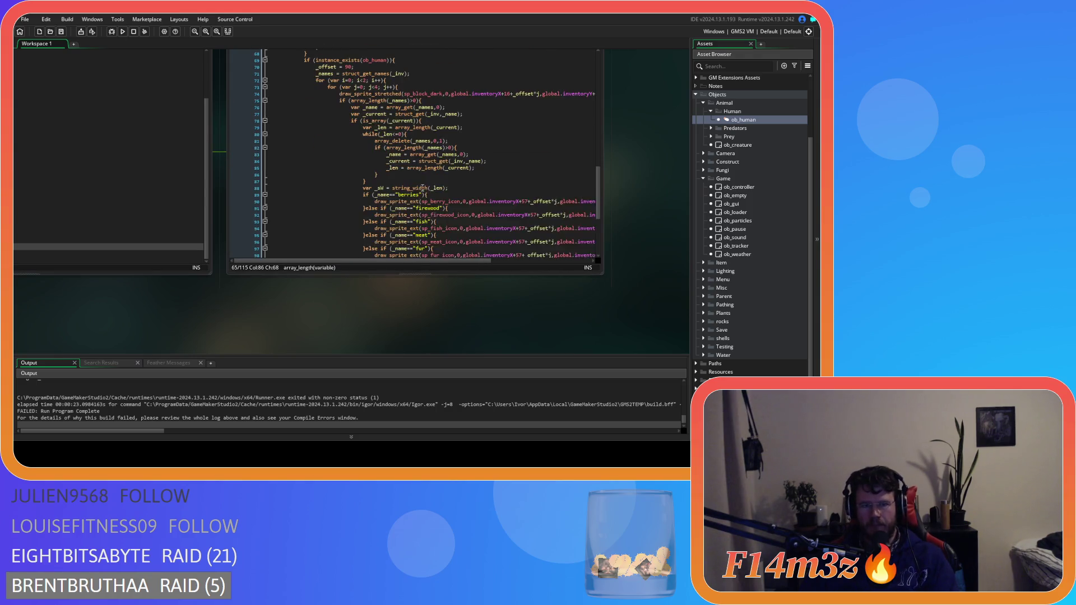
scroll(291, 145, "up", 1)
left_click(395, 162)
scroll(364, 180, "down", 10)
left_click(316, 220)
mouse_move(316, 220)
left_mouse_down()
mouse_move(313, 160)
mouse_move(304, 173)
mouse_move(270, 138)
mouse_move(307, 101)
left_mouse_up()
key("BackSpace")
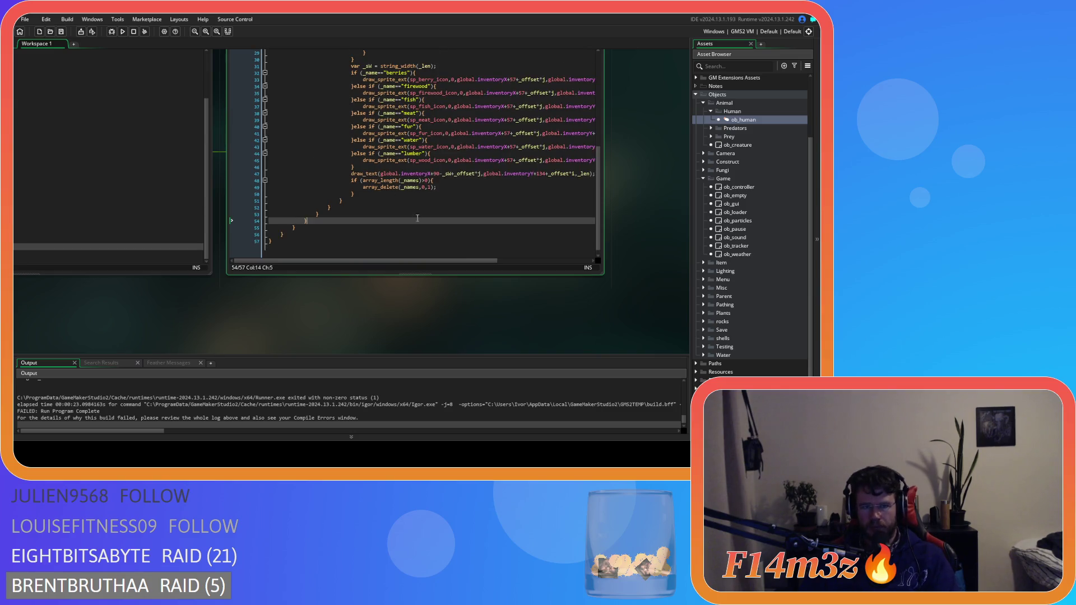
scroll(416, 216, "up", 9)
left_click(454, 167)
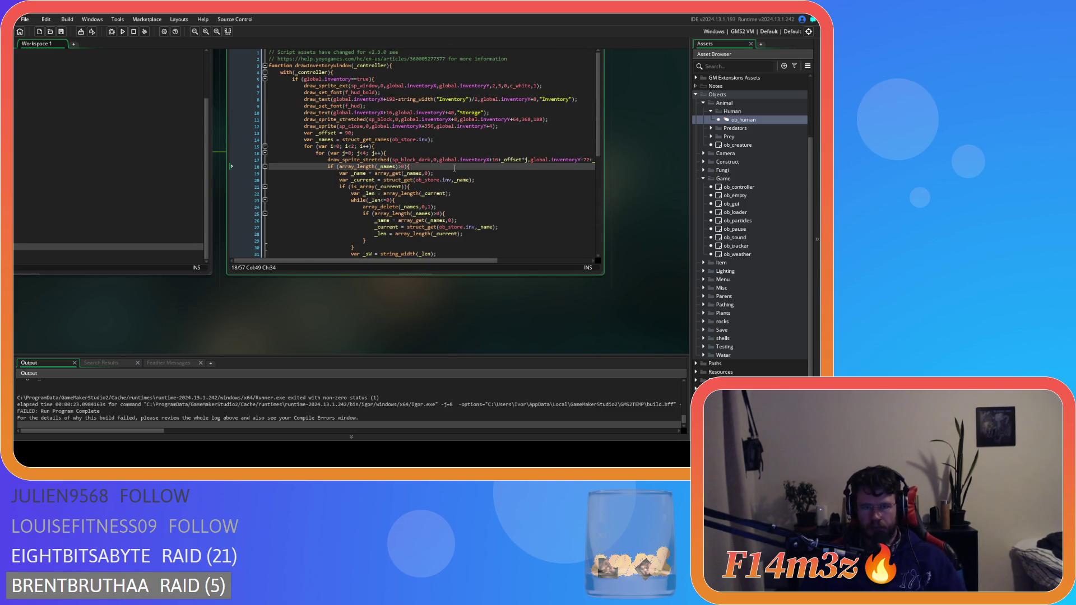
key("F5")
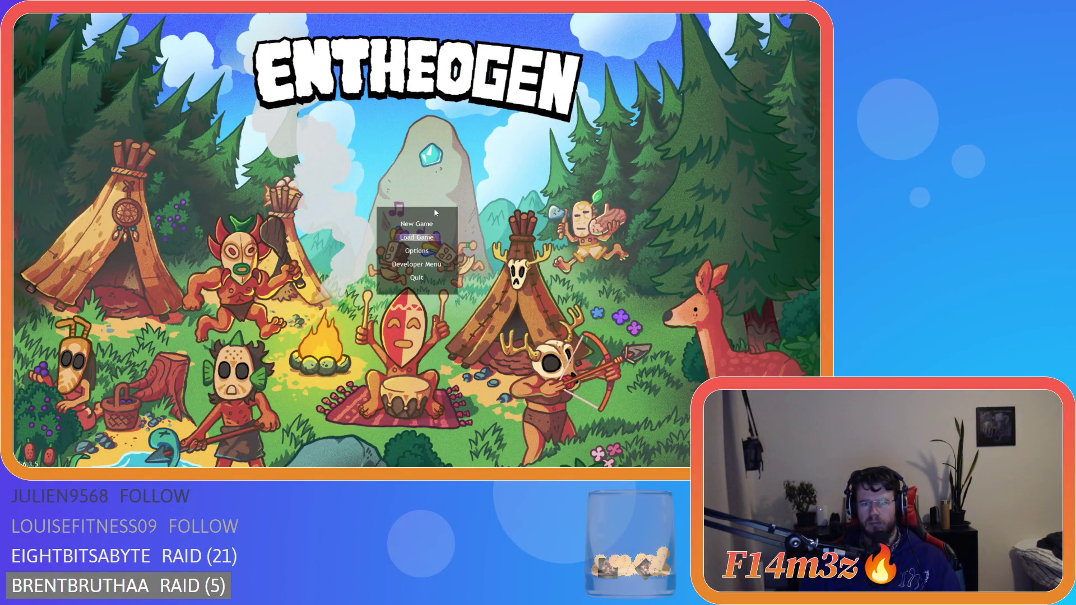
Step: Quickload the saved village and drag the Storage inventory window around the screen
key("Return")
mouse_move(695, 75)
left_mouse_down()
mouse_move(560, 96)
mouse_move(775, 99)
mouse_move(580, 28)
mouse_move(128, 106)
mouse_move(268, 219)
mouse_move(514, 240)
left_mouse_up()
mouse_move(473, 280)
left_mouse_down()
mouse_move(478, 218)
mouse_move(400, 250)
mouse_move(517, 182)
left_mouse_up()
mouse_move(230, 71)
left_mouse_down()
mouse_move(229, 156)
mouse_move(254, 179)
mouse_move(218, 64)
left_mouse_up()
mouse_move(517, 135)
left_mouse_down()
mouse_move(602, 101)
mouse_move(668, 98)
left_mouse_up()
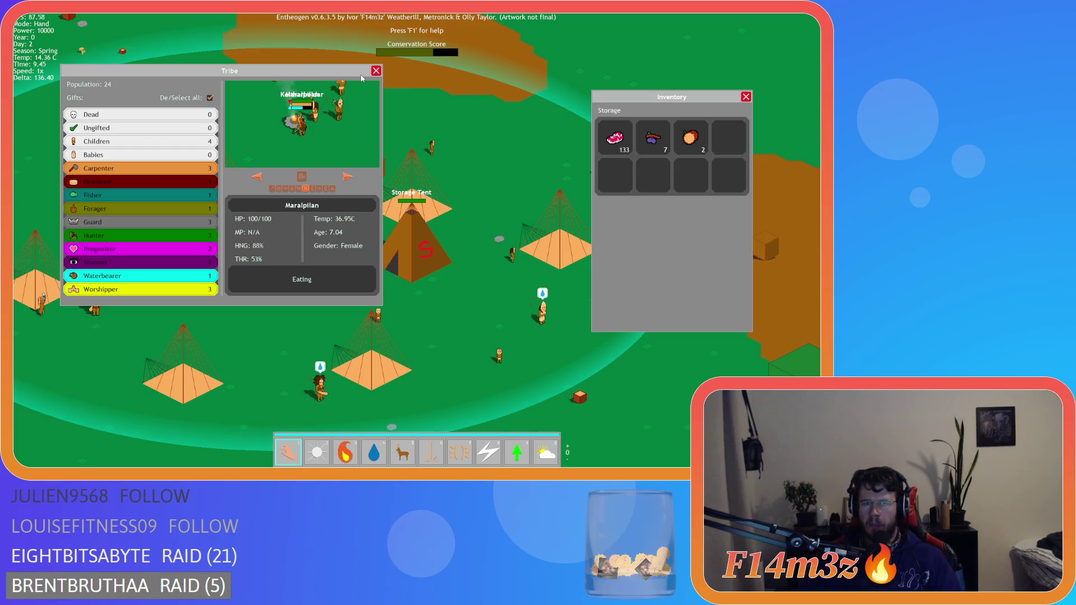
Step: Close the Tribe and Storage windows, then return to the array_delete line in GameMaker
left_click(376, 72)
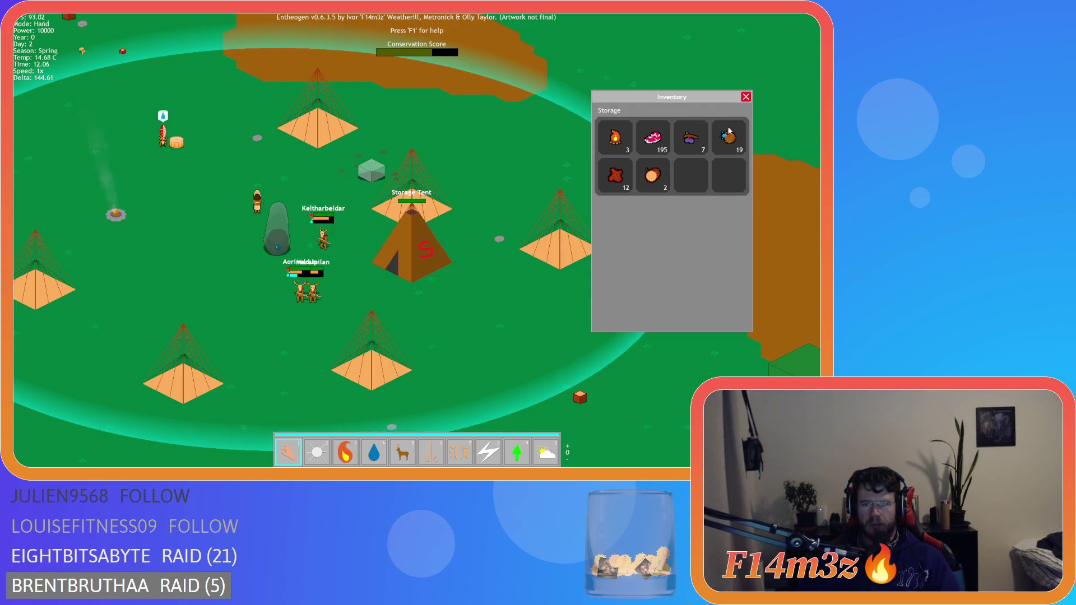
key("s")
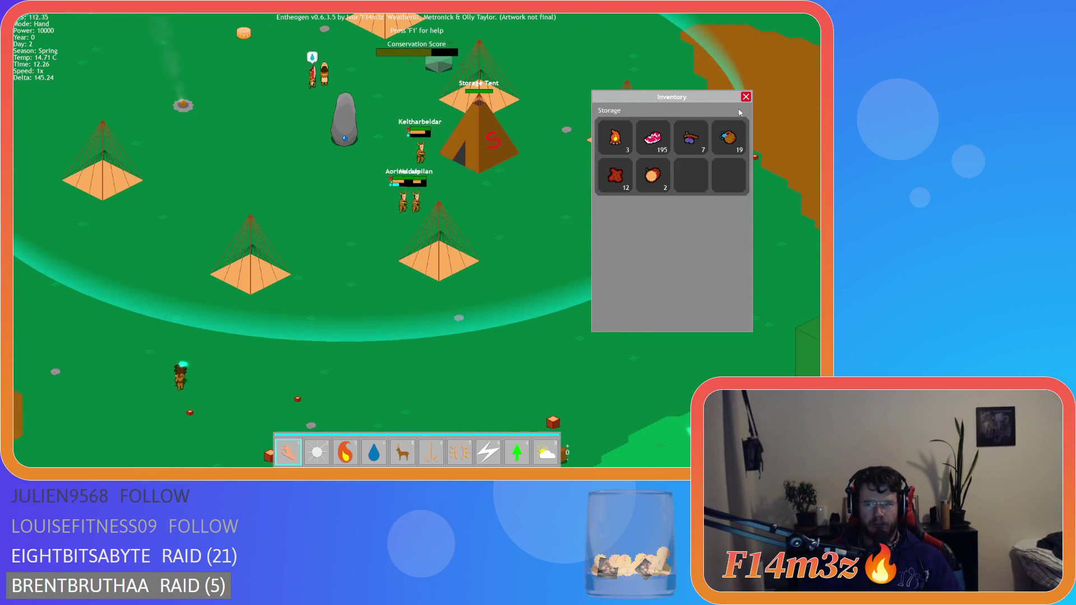
key("Escape")
key("Escape")
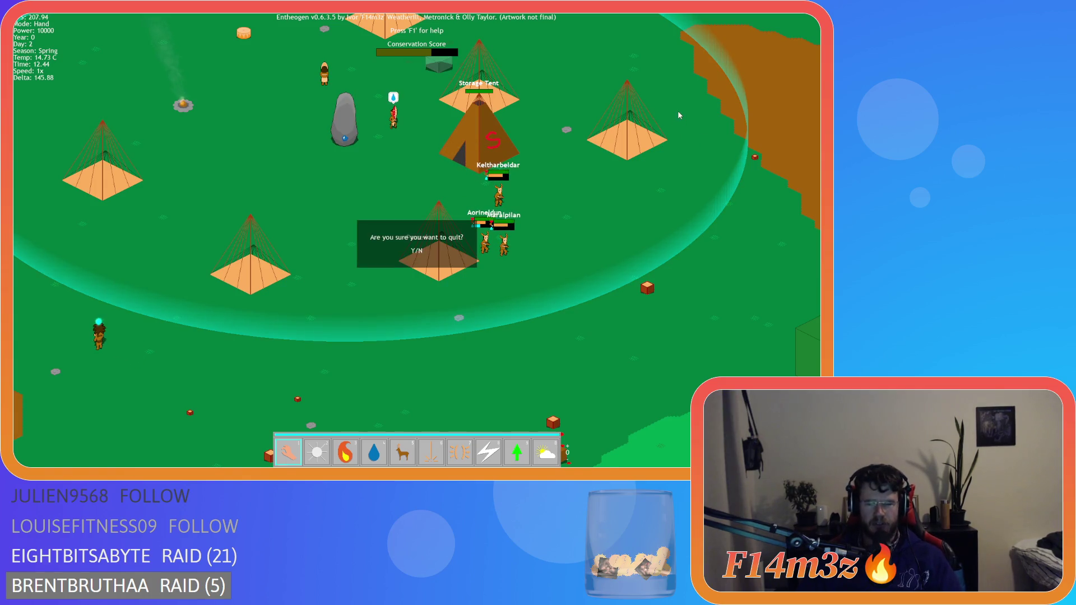
left_click(387, 207)
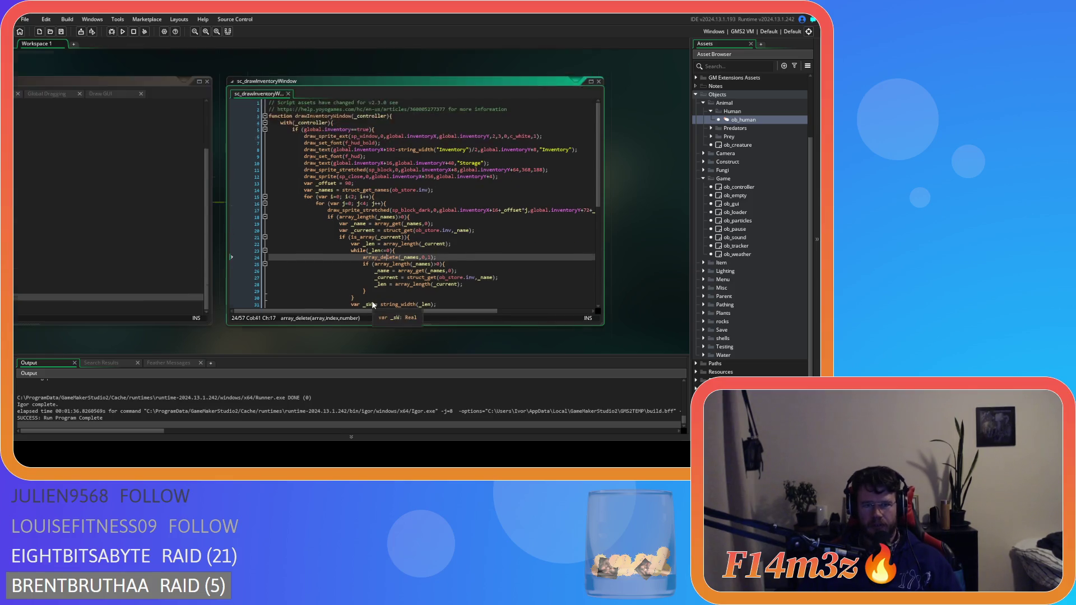
Step: Expand Scripts, peek into Effects, then open the Inventory group listing sc_decay, sc_inventory, sc_itemCount
mouse_move(210, 297)
left_mouse_down()
mouse_move(516, 318)
mouse_move(79, 298)
left_mouse_up()
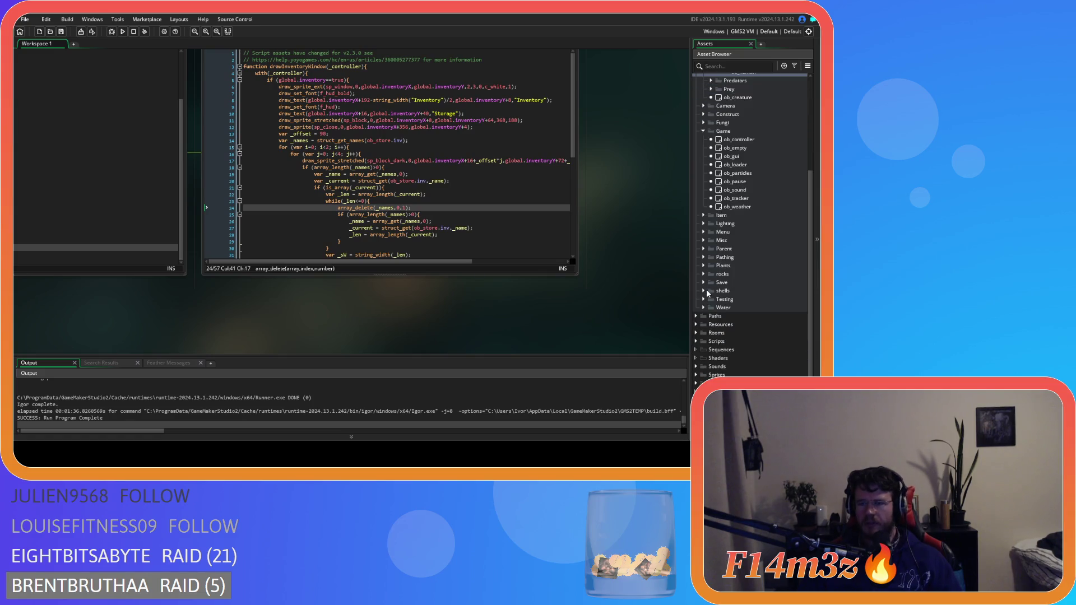
left_click(696, 341)
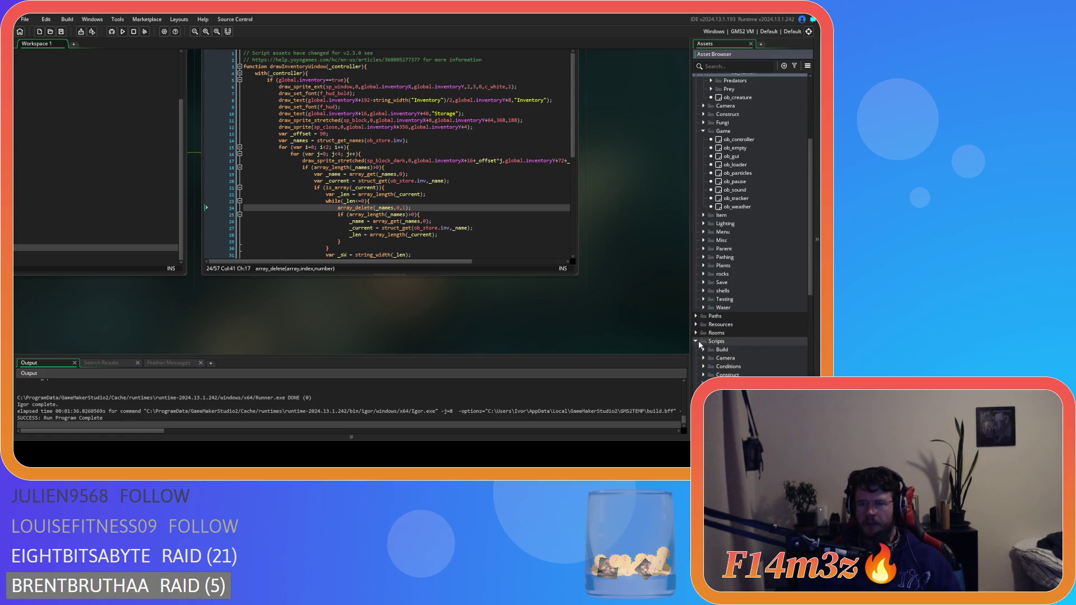
scroll(699, 336, "down", 4)
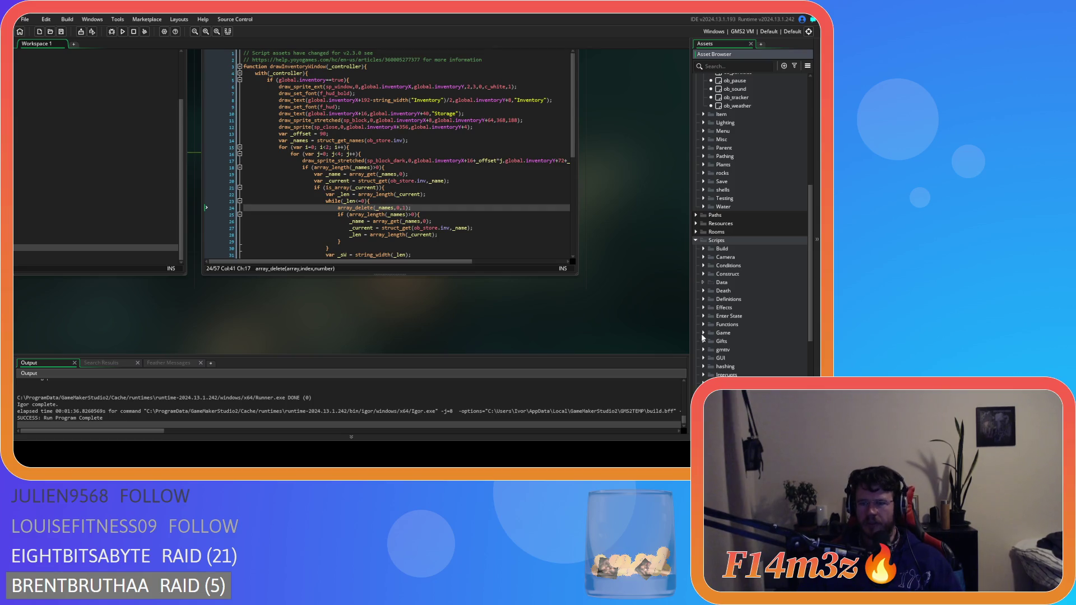
left_click(704, 308)
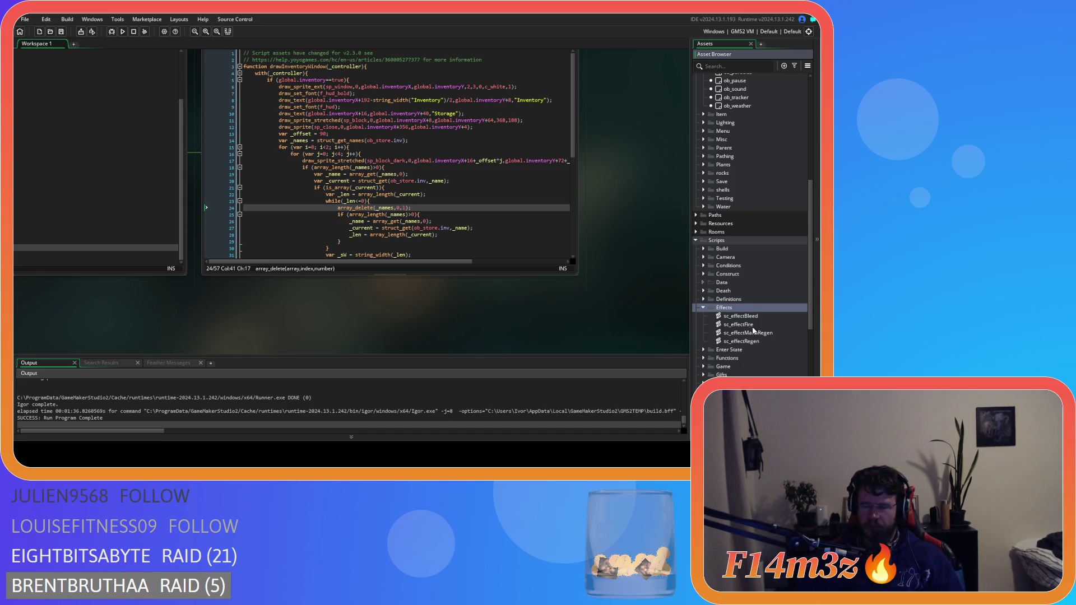
left_click(702, 307)
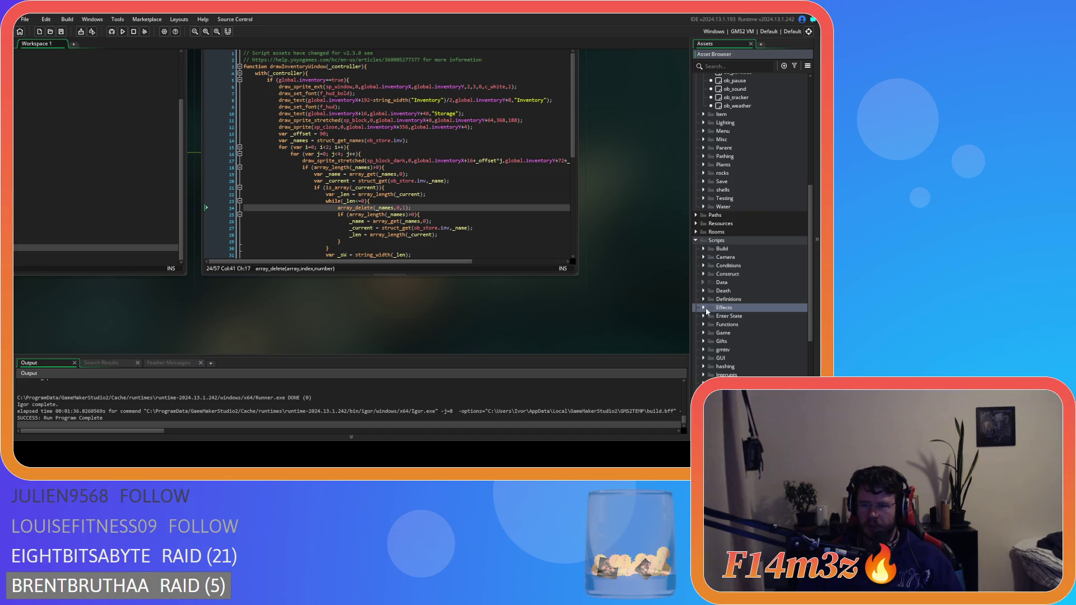
scroll(701, 325, "down", 2)
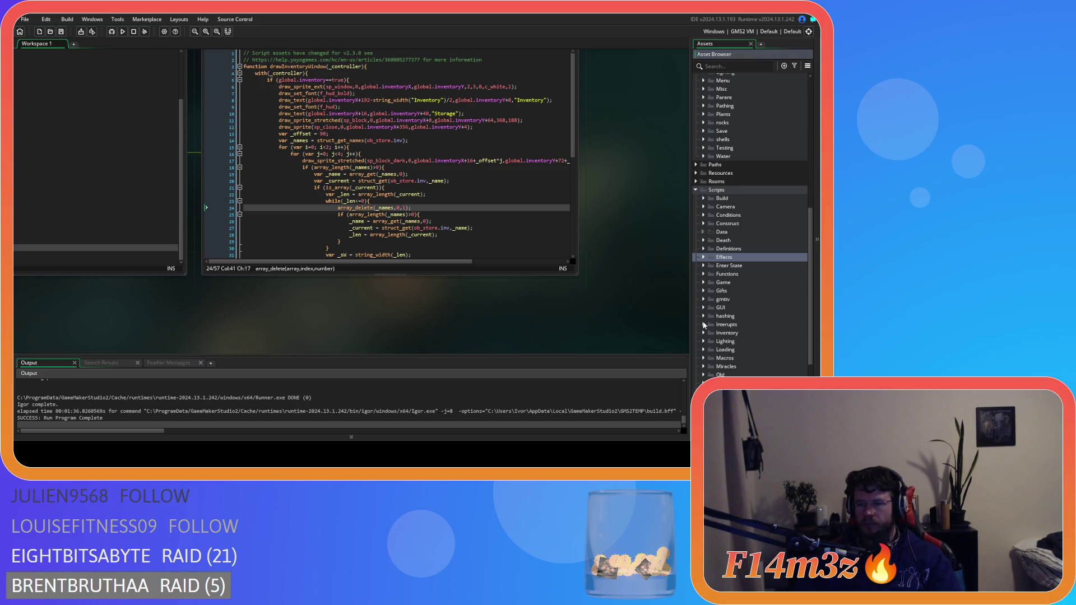
left_click(703, 333)
double_click(725, 350)
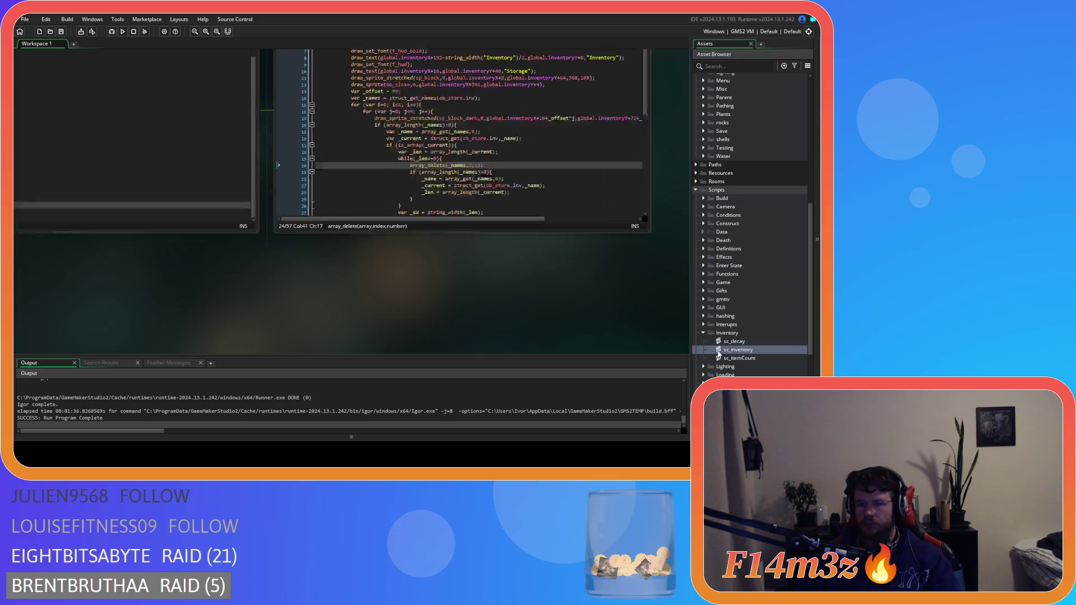
double_click(108, 132)
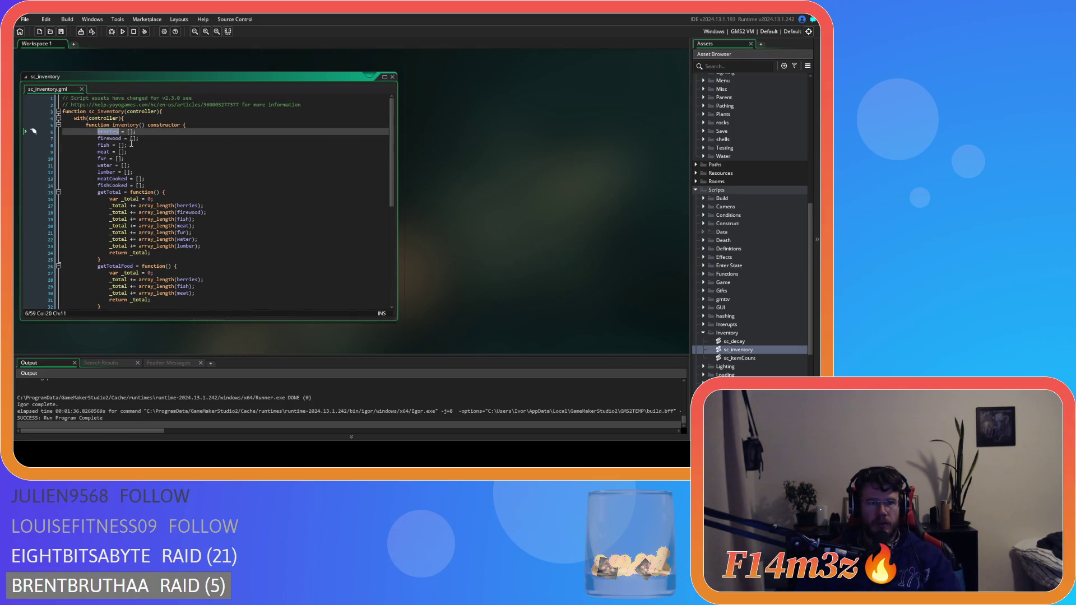
left_click(150, 139)
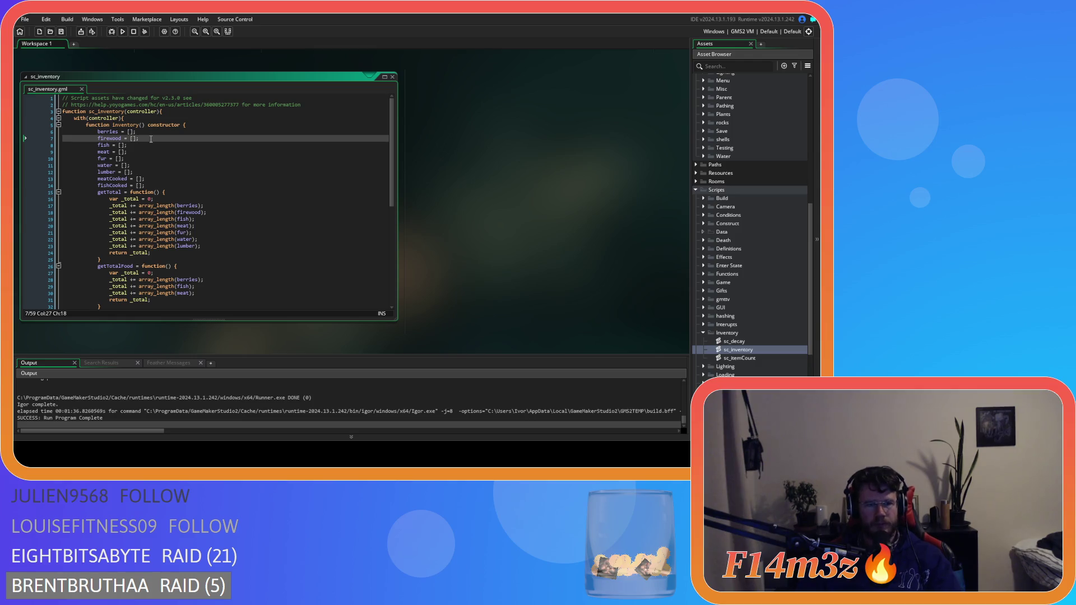
scroll(190, 195, "down", 8)
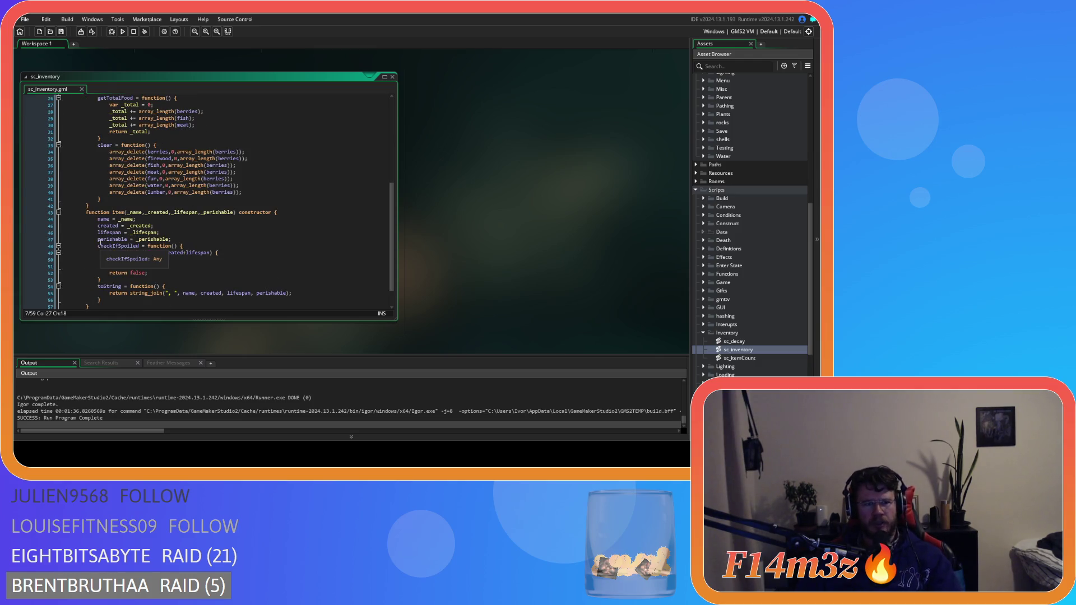
left_click(115, 238)
left_click(117, 226)
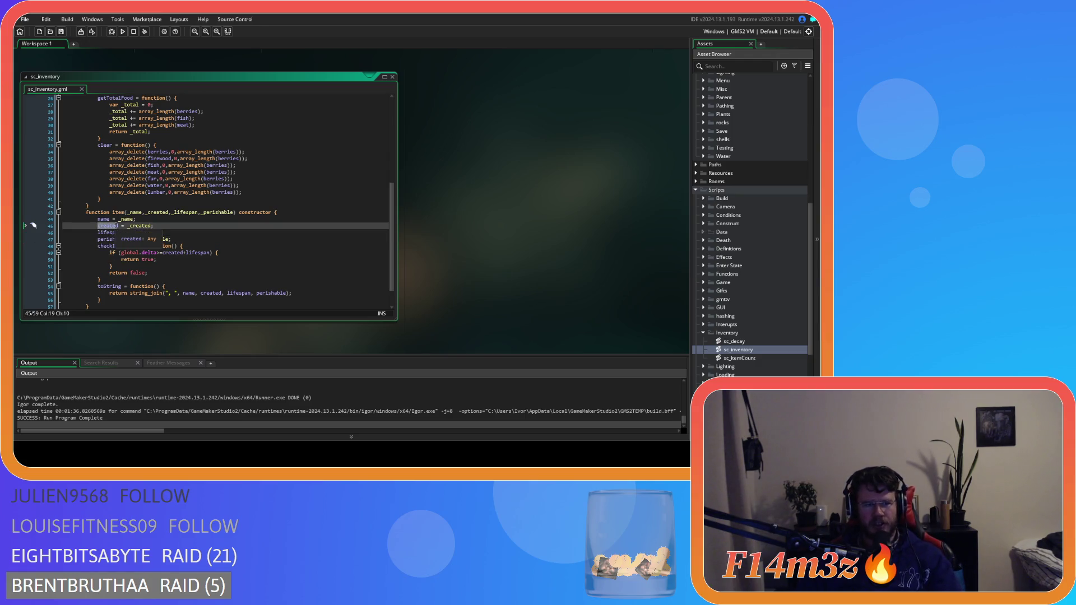
left_click(119, 226)
left_click(102, 219)
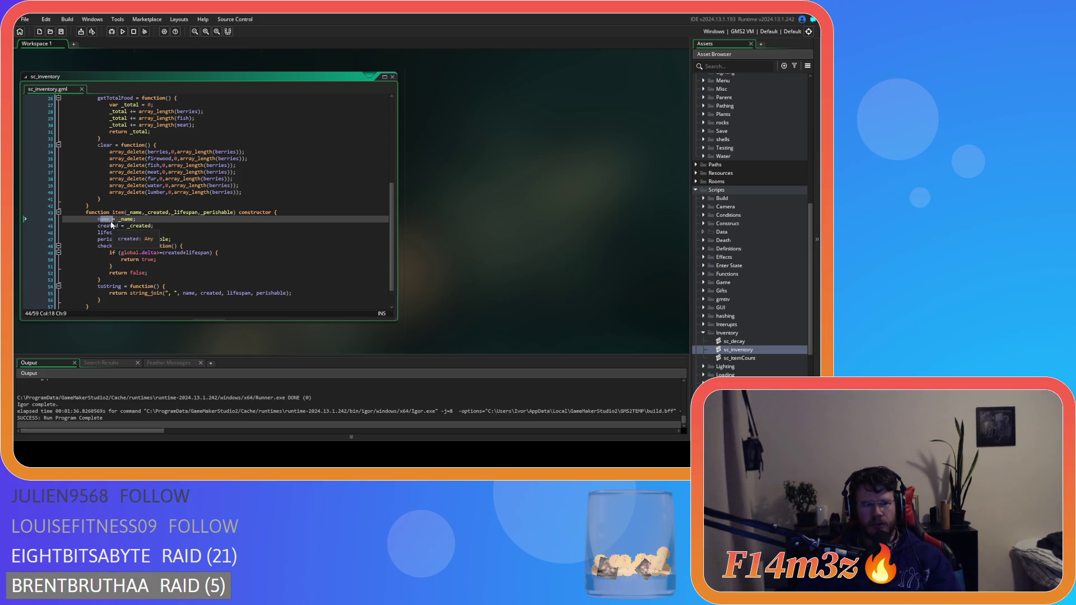
left_click(111, 225)
left_click(114, 239)
left_click(177, 238)
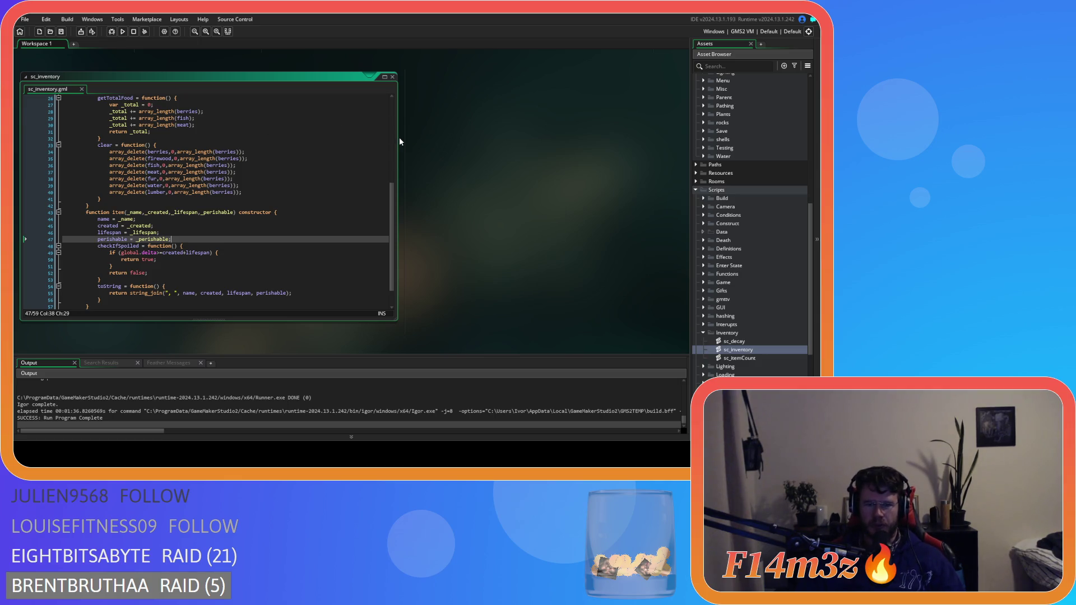
left_click(392, 76)
left_click_drag(407, 303, 115, 354)
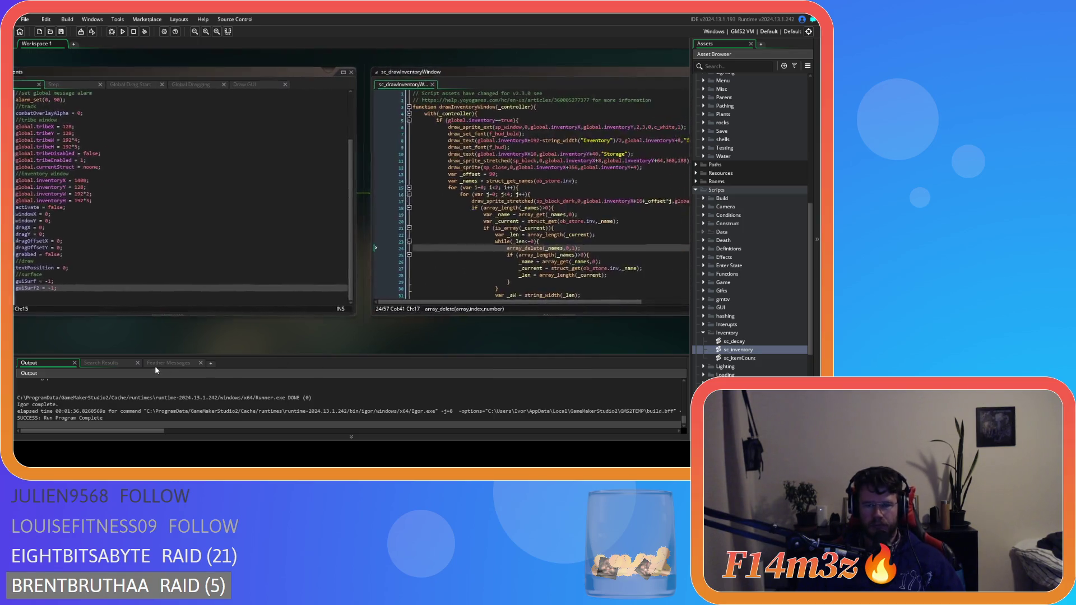
Step: Centre the sc_drawInventoryWindow editor in the workspace and put the cursor on the window's vertical scale
left_click_drag(236, 340, 138, 320)
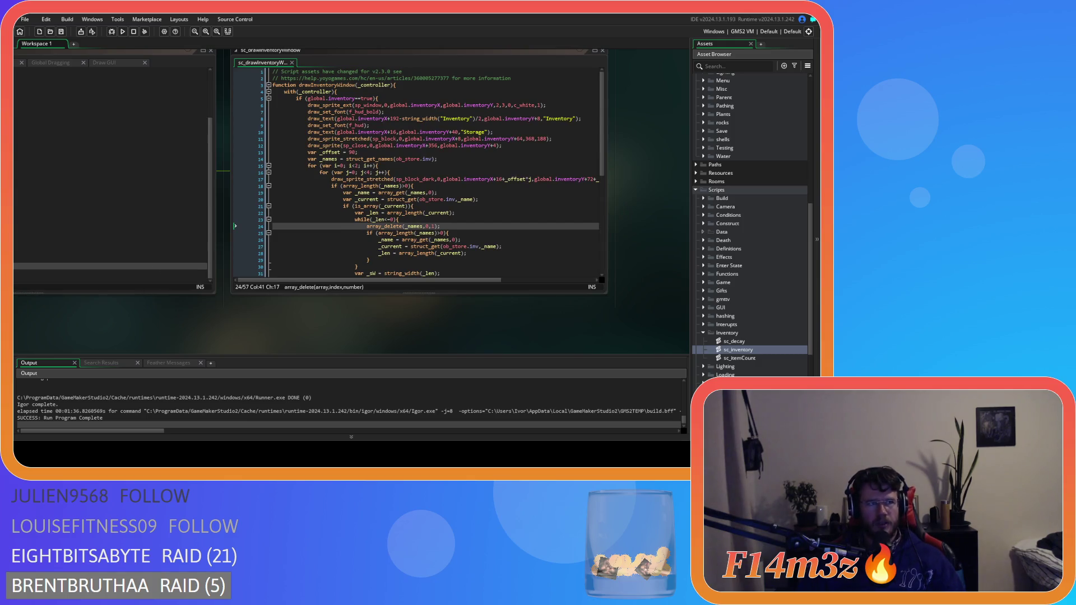
mouse_move(84, 353)
left_mouse_down()
mouse_move(564, 335)
mouse_move(90, 324)
mouse_move(241, 325)
mouse_move(464, 351)
left_mouse_up()
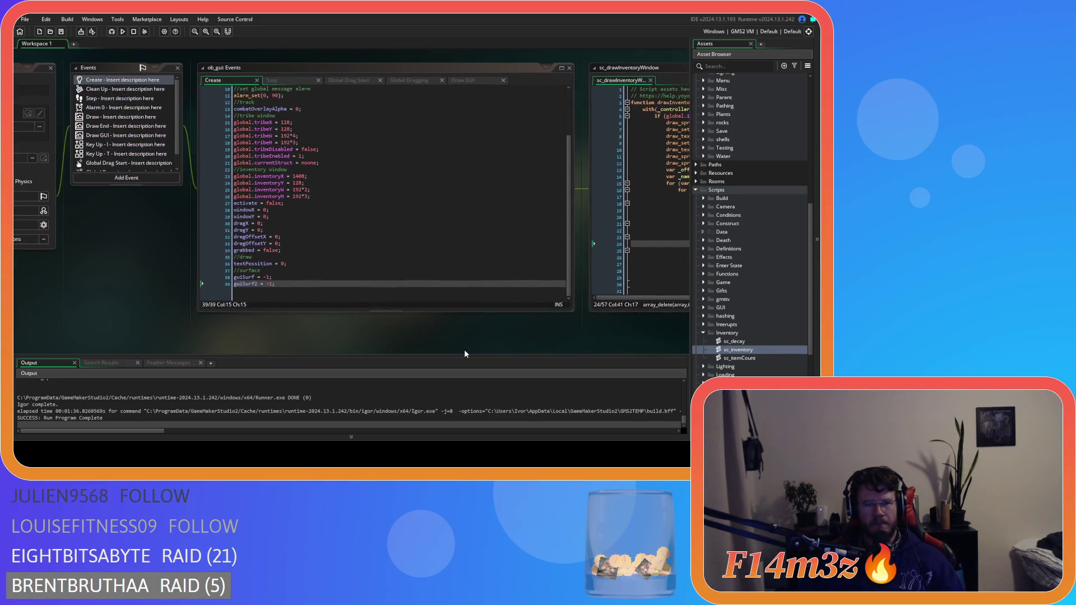
mouse_move(124, 305)
left_mouse_down()
mouse_move(311, 307)
mouse_move(14, 290)
left_mouse_up()
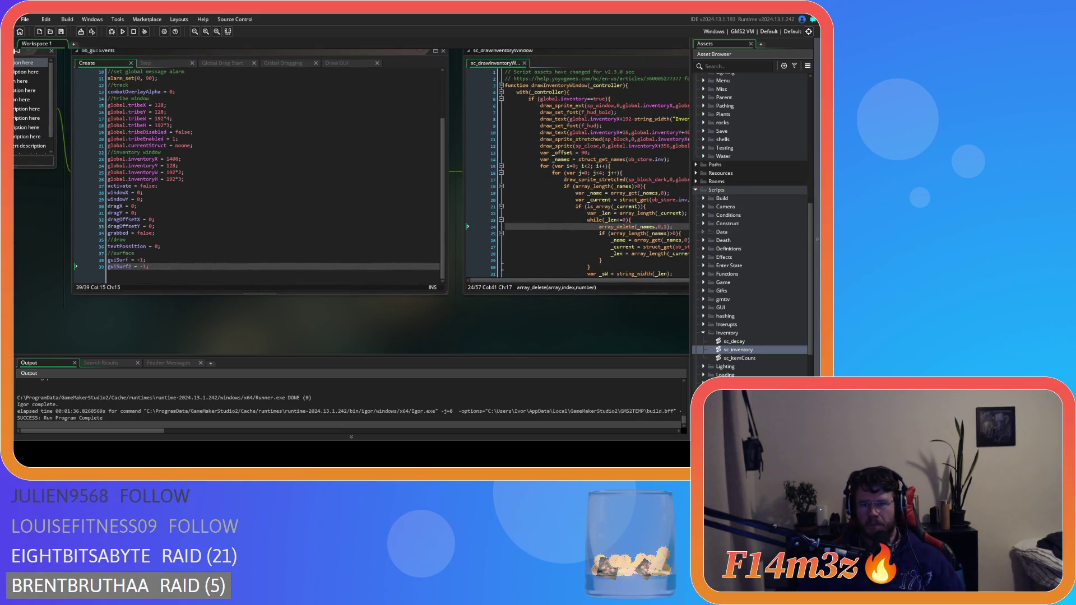
left_click_drag(524, 328, 274, 328)
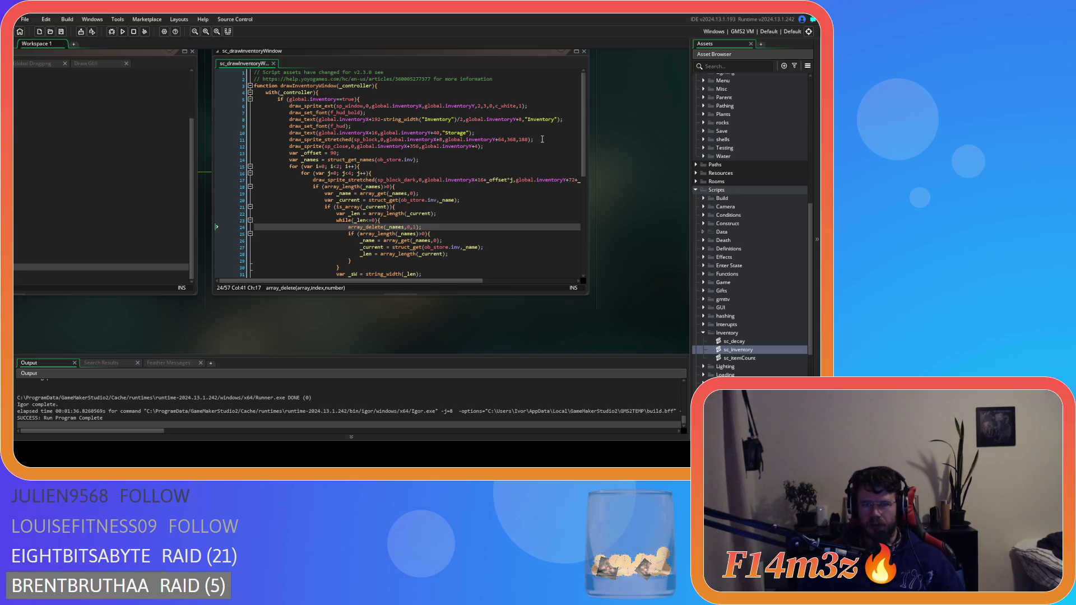
left_click(510, 140)
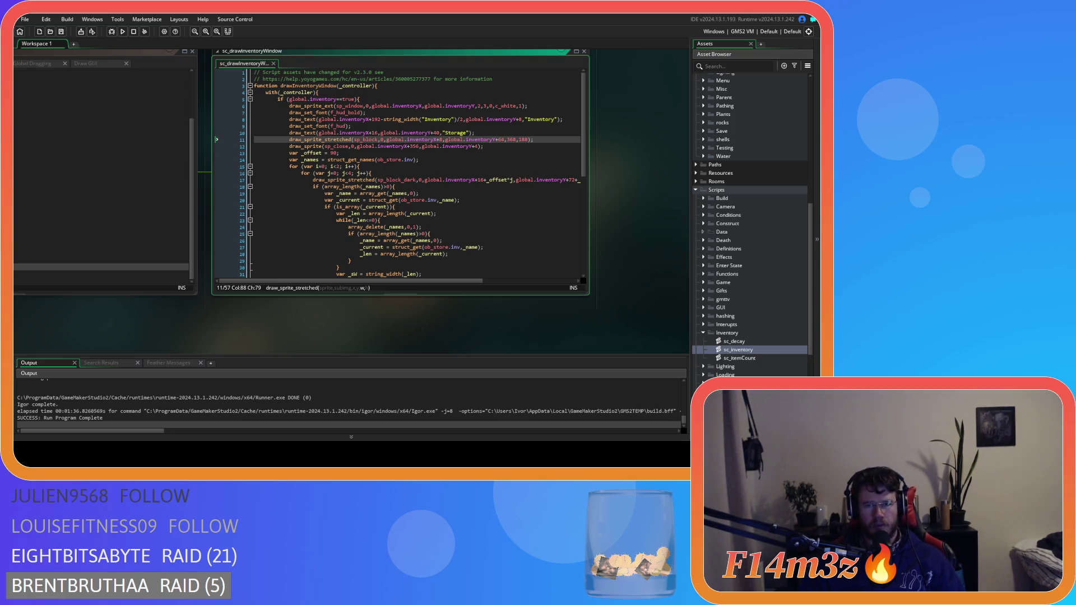
left_click(487, 106)
Step: Change draw_sprite_ext's yscale on line 6 from 3 to 2, save, and run the game
key("BackSpace")
type("2")
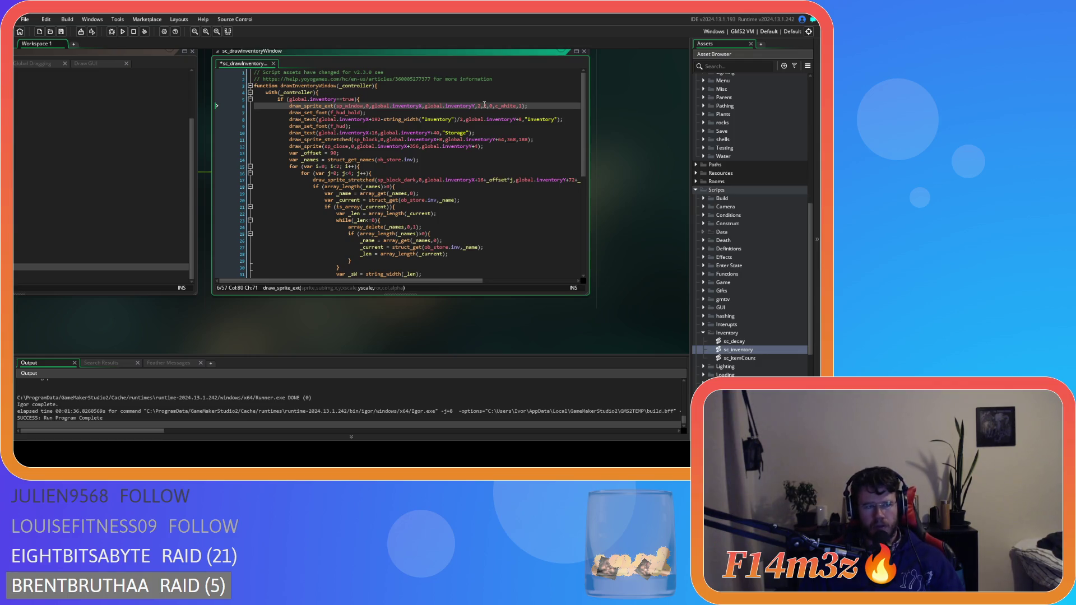
left_click(514, 105)
key("ctrl+s")
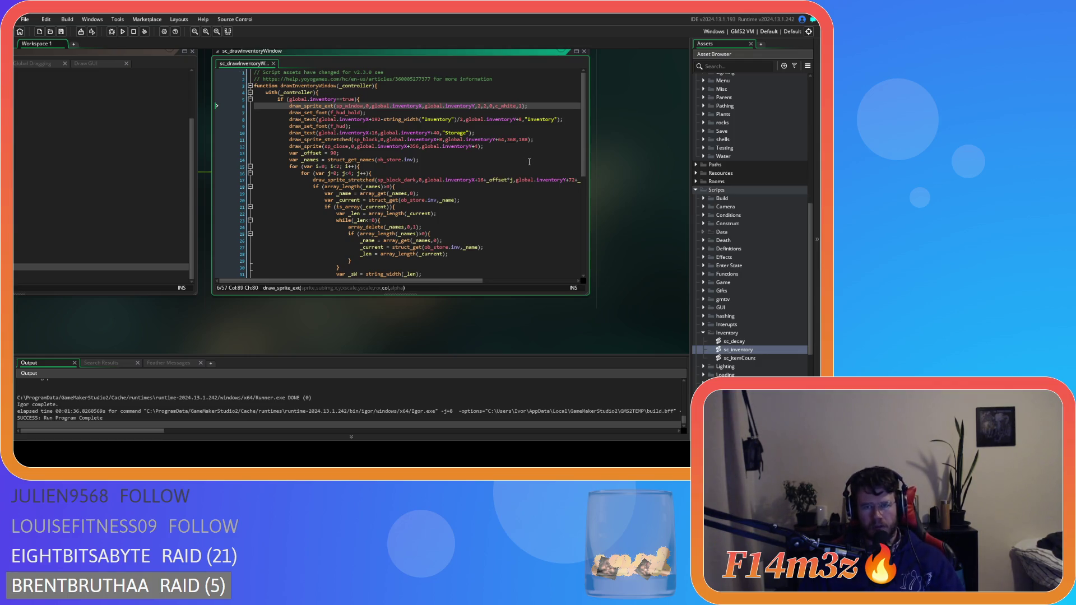
key("F5")
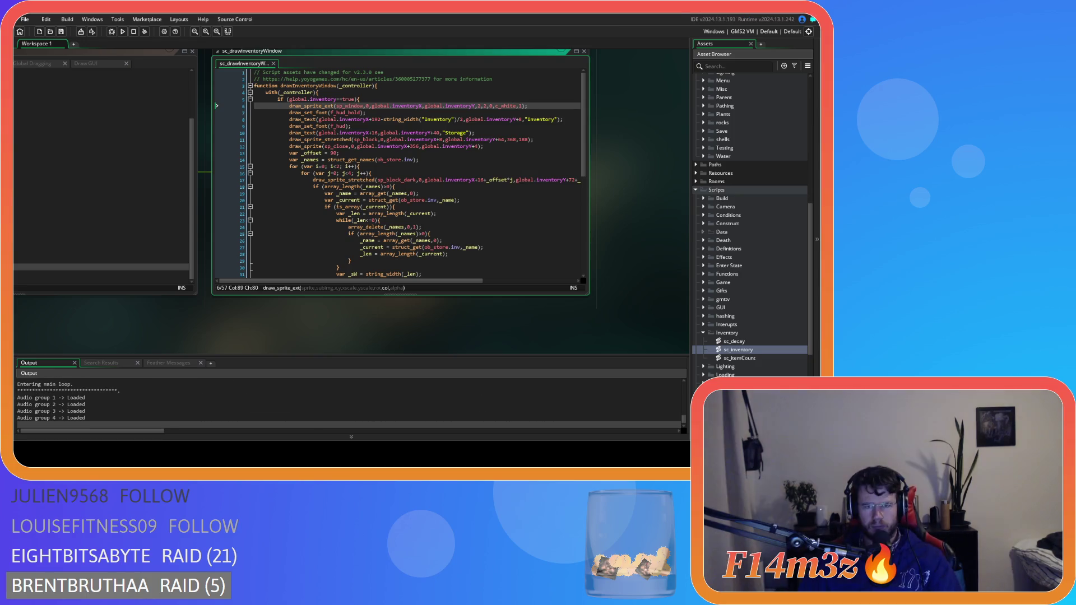
Step: Load the saved game, view and close the Storage inventory, then quit with Y confirmation
key("Down")
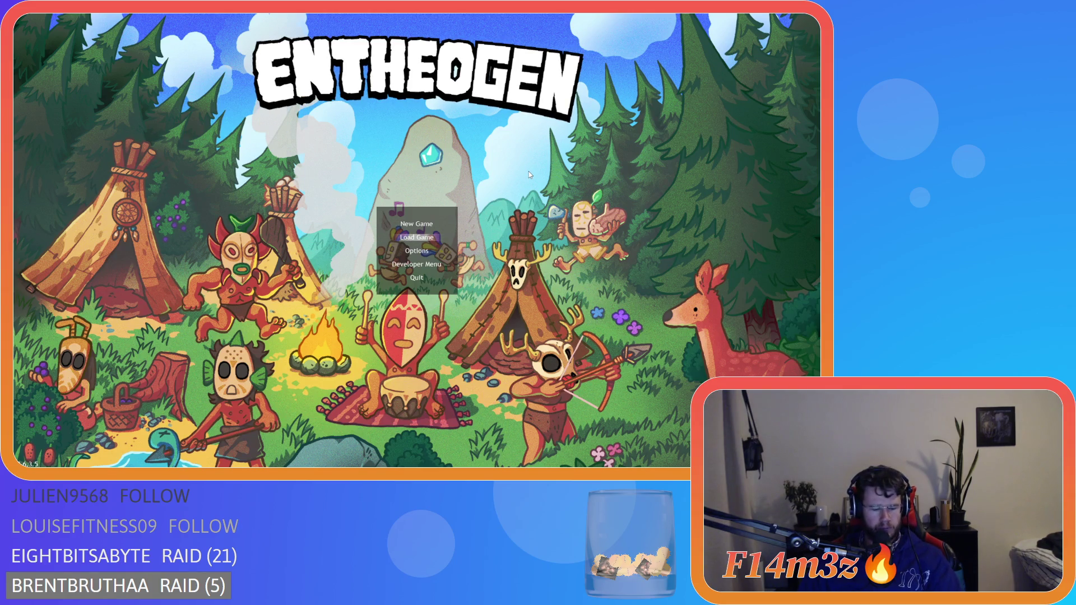
key("Return")
key("i")
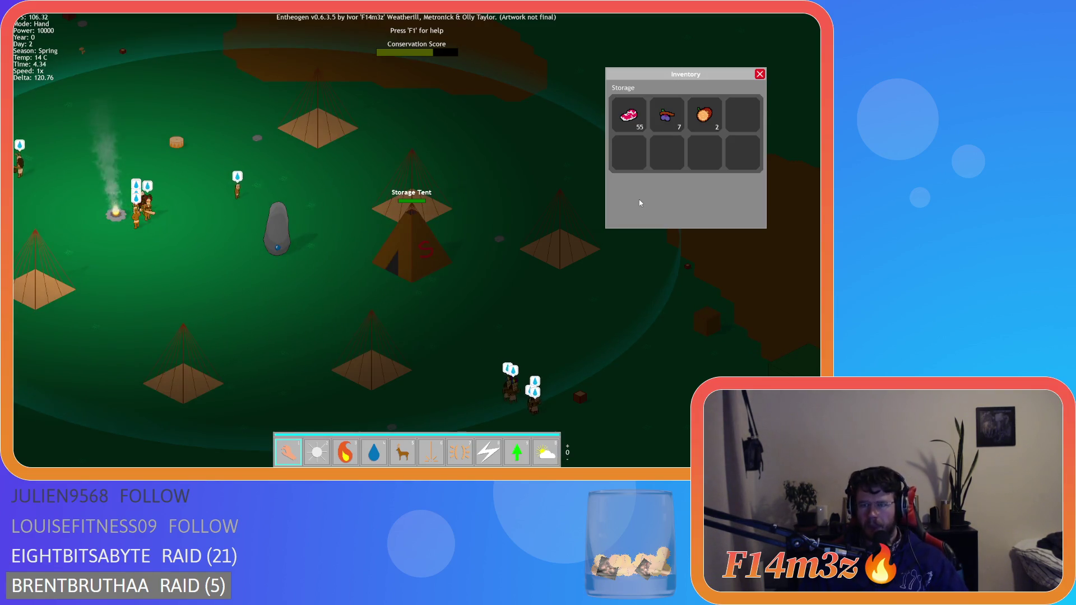
key("Escape")
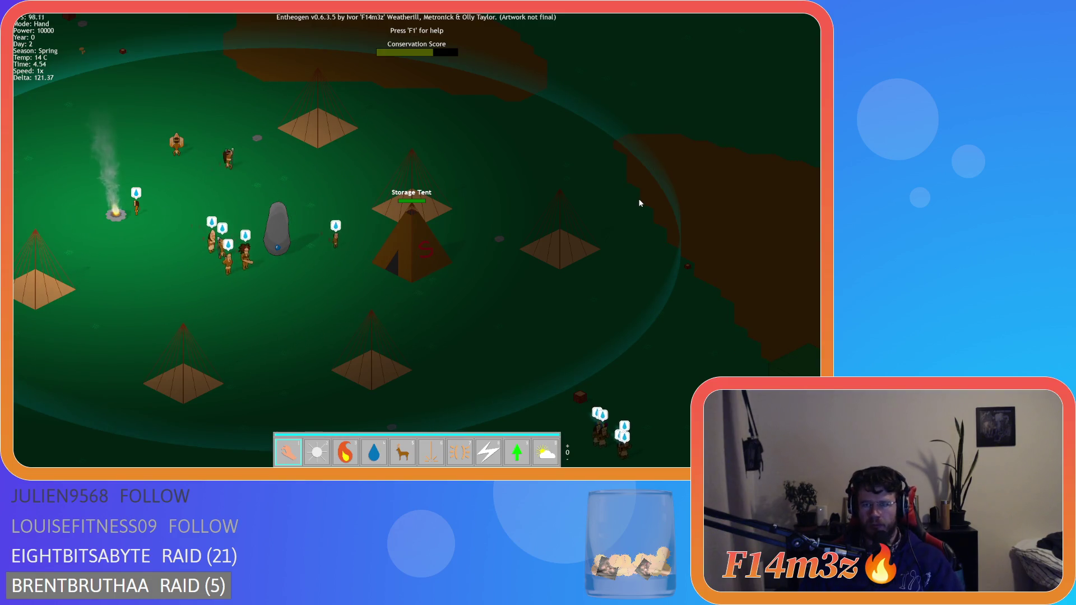
key("Escape")
key("y")
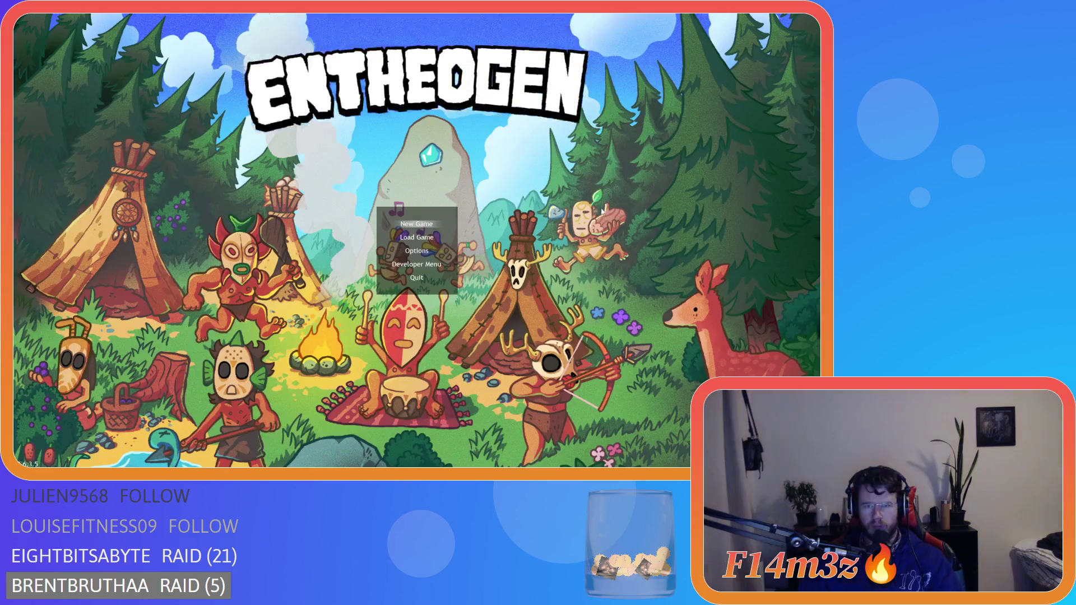
left_click(485, 106)
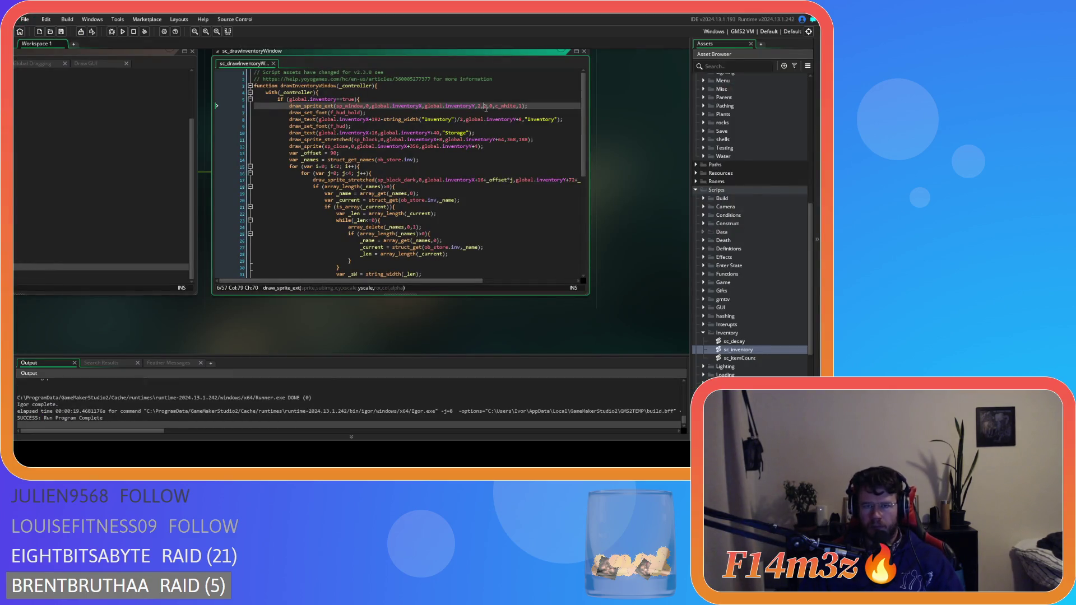
Step: Set the window's yscale to 1, rebuild the game, and quickload the saved village
type("1")
key("F5")
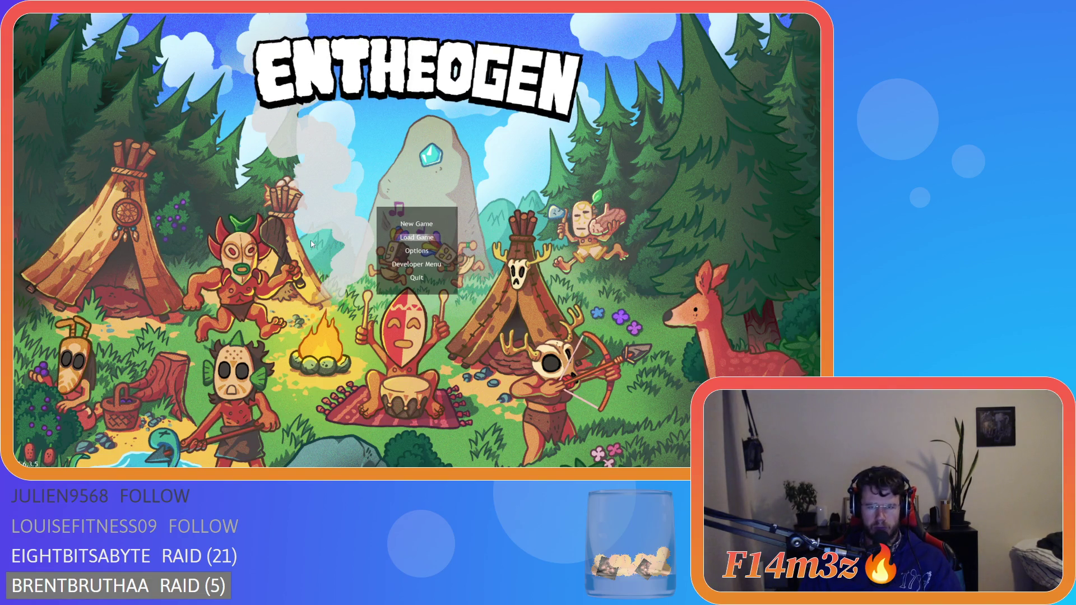
key("Return")
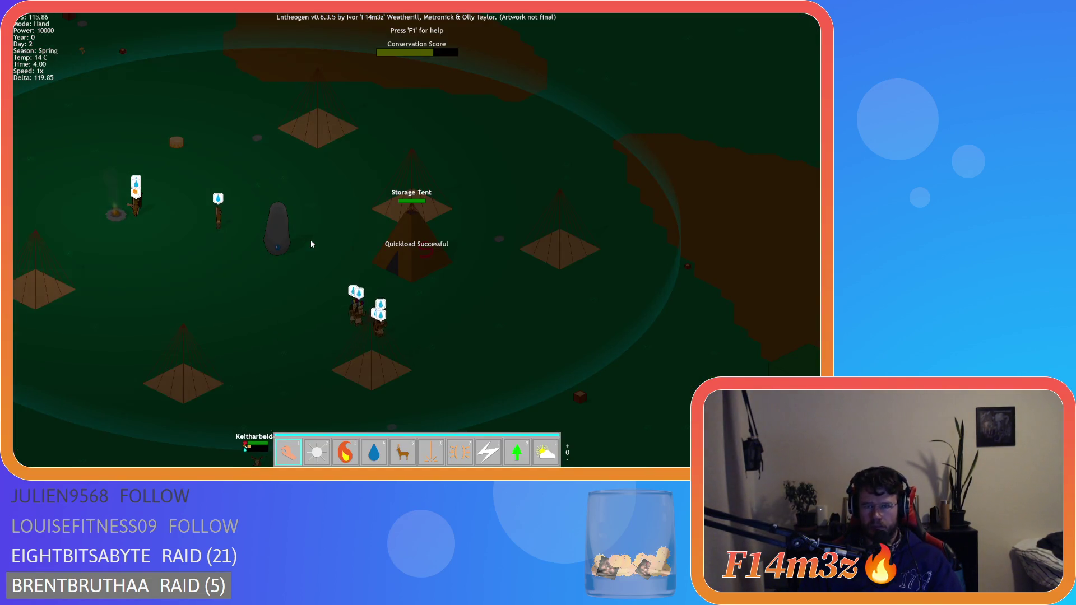
Step: Check the Storage inventory at yscale 1, then quit the game back to GameMaker
key("i")
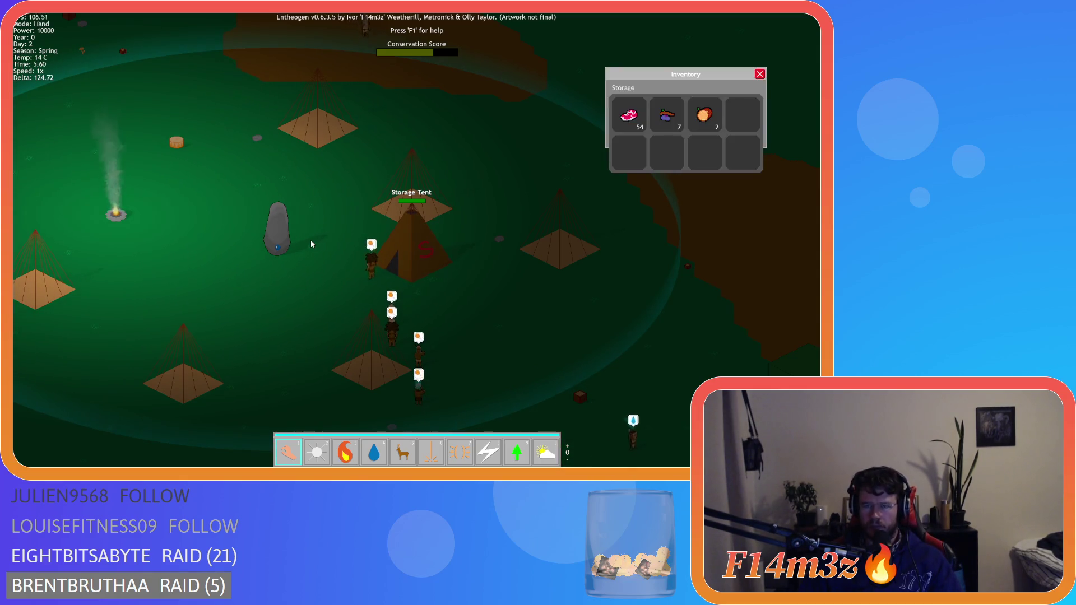
key("Escape")
key("Escape")
key("Return")
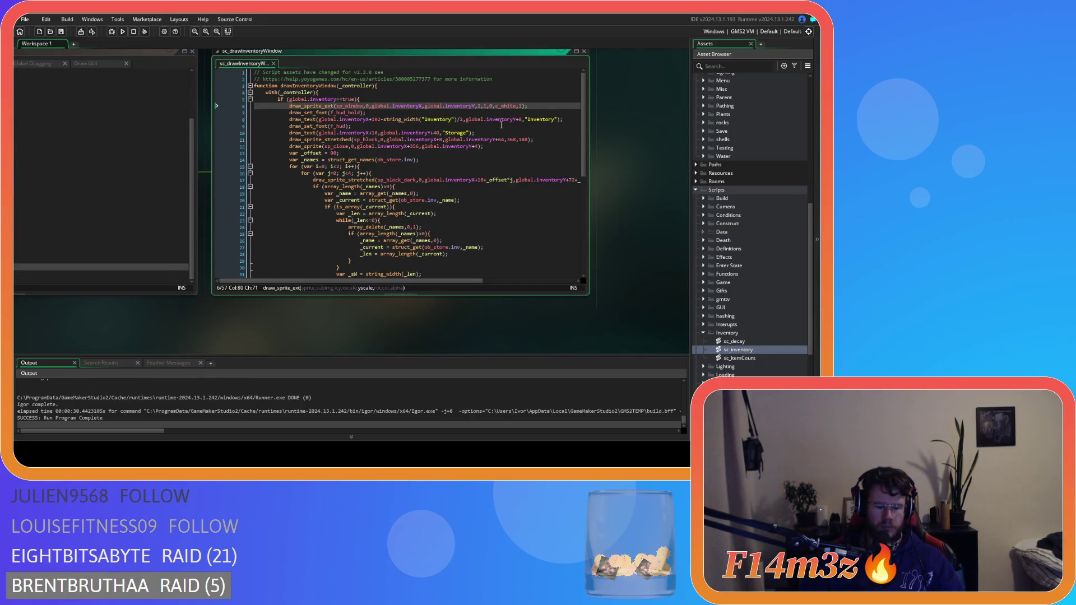
Step: Change the yscale to 1.5, rerun and load the save, then close the game window
type(".5")
key("F5")
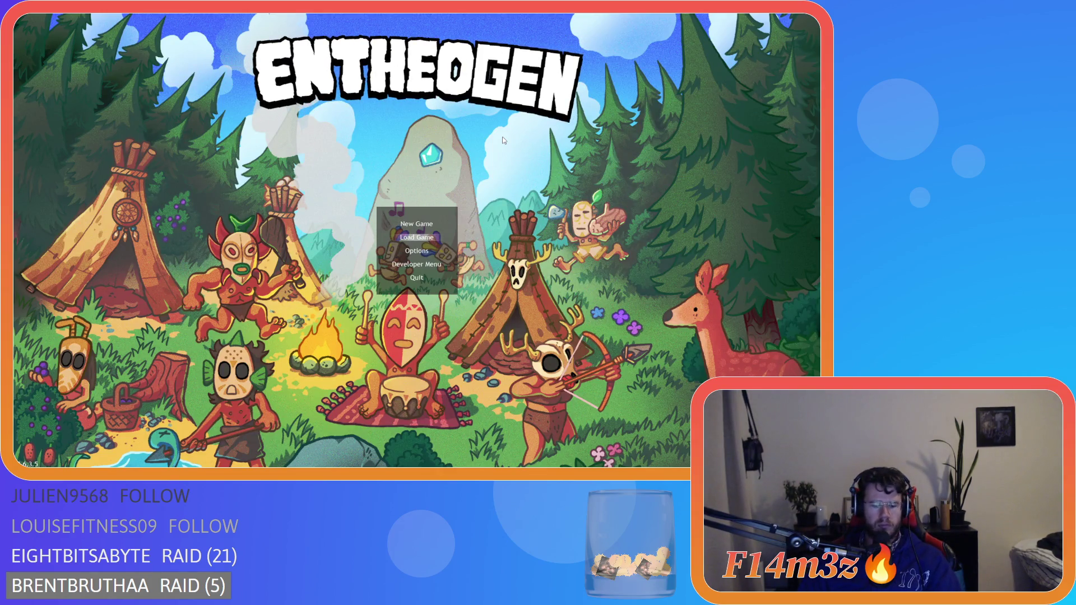
key("Return")
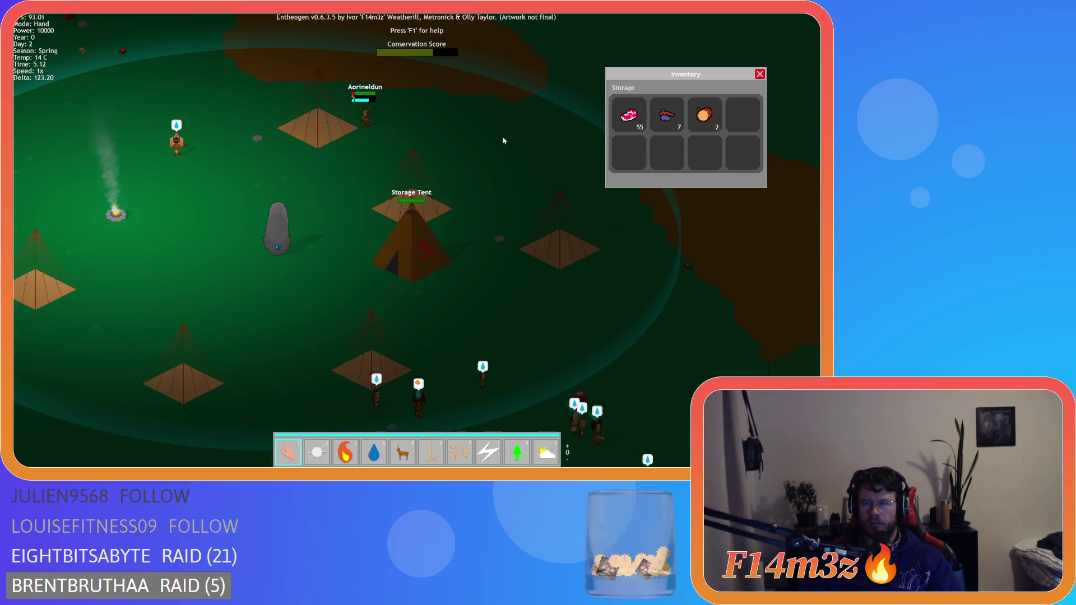
key("Escape")
key("Escape")
key("Return")
key("alt+F4")
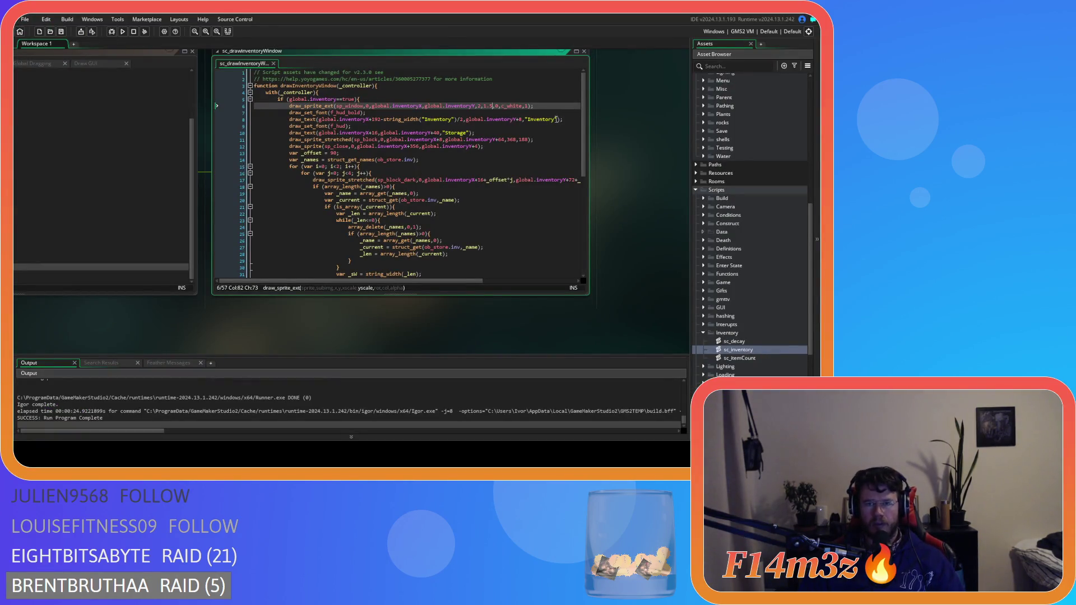
Step: Comment out the Storage label line and set the slot background's Y offset to 32
left_click(521, 133)
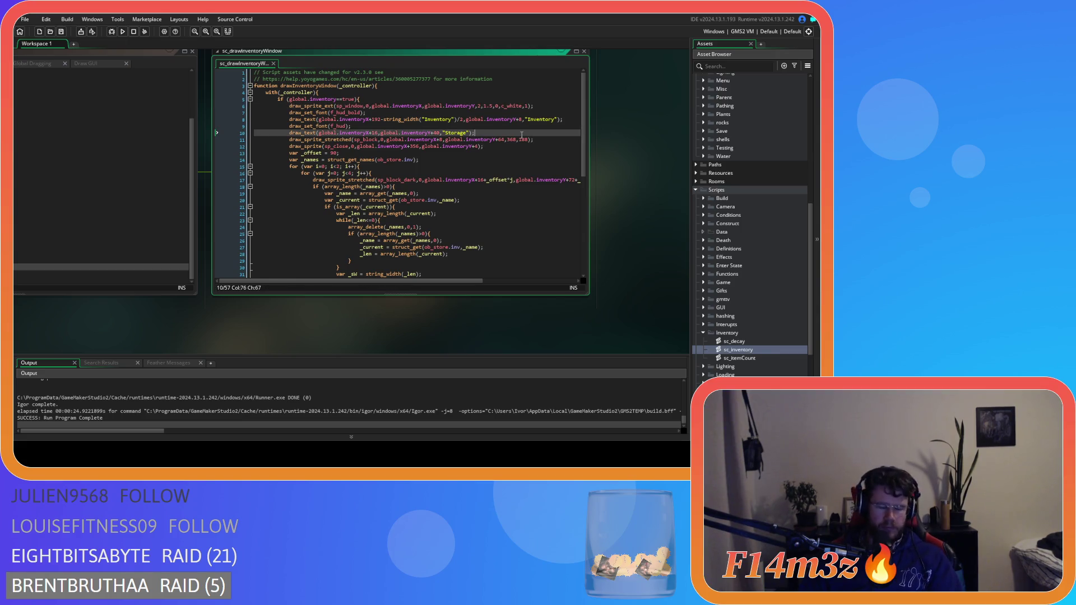
key("shift+Home")
key("Delete")
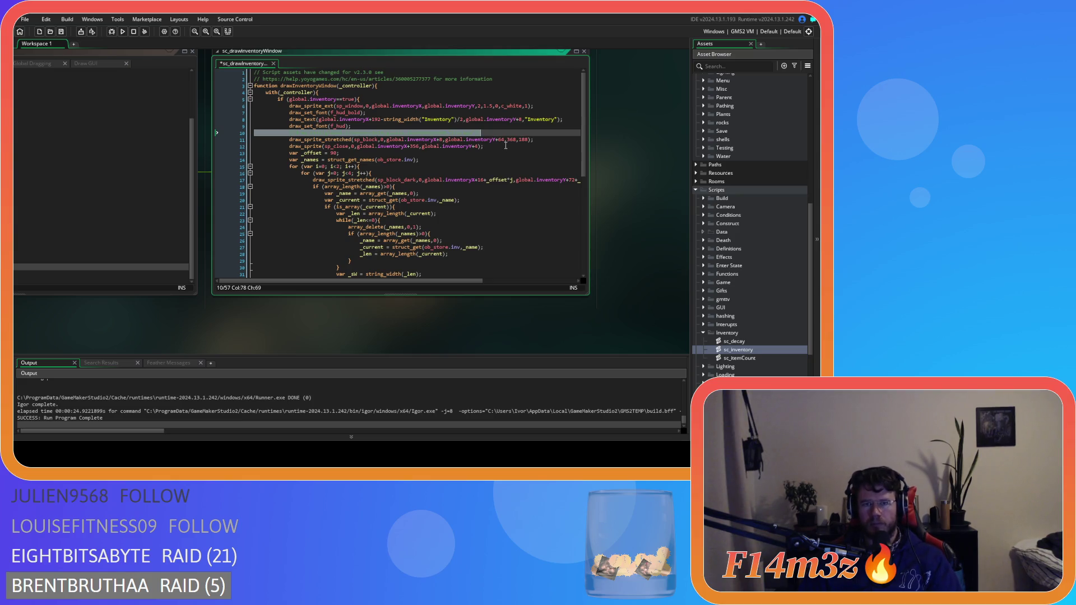
left_click(501, 140)
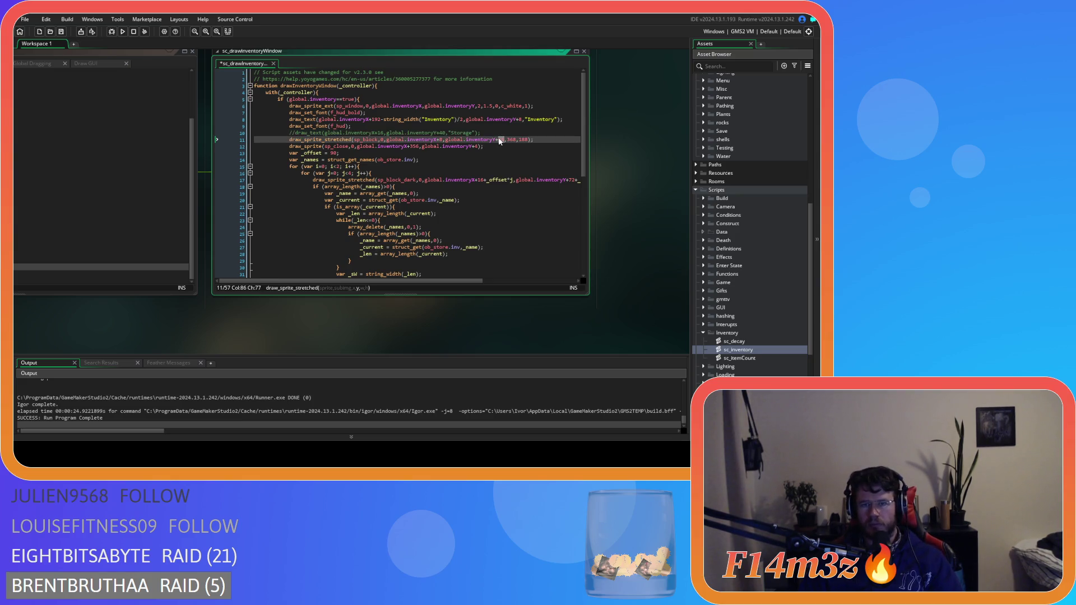
type("32")
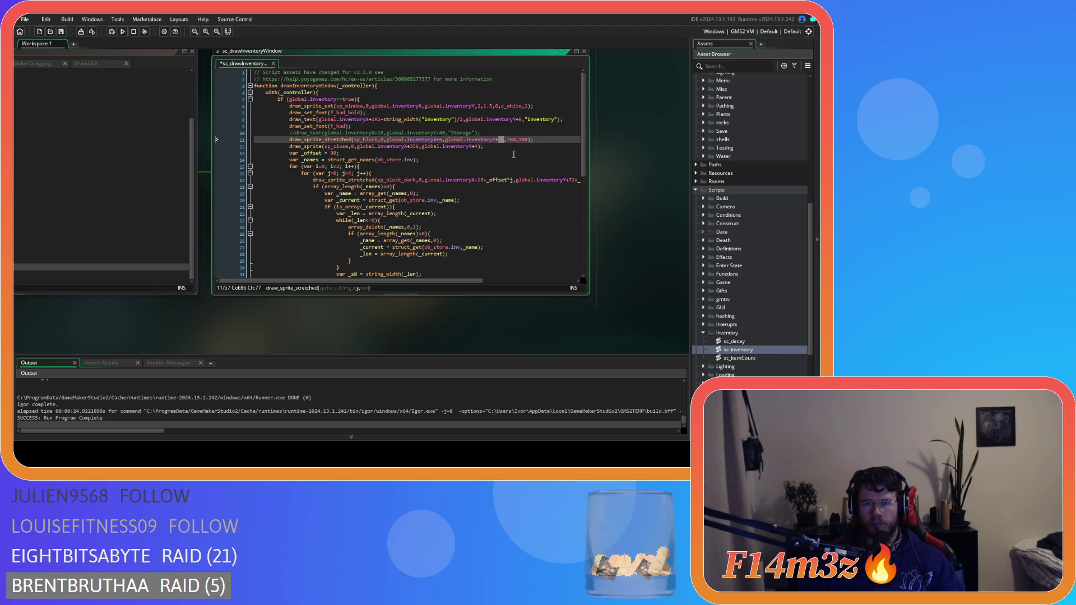
Step: Change the slot squares' Y offset from 32 to 40
left_click(512, 154)
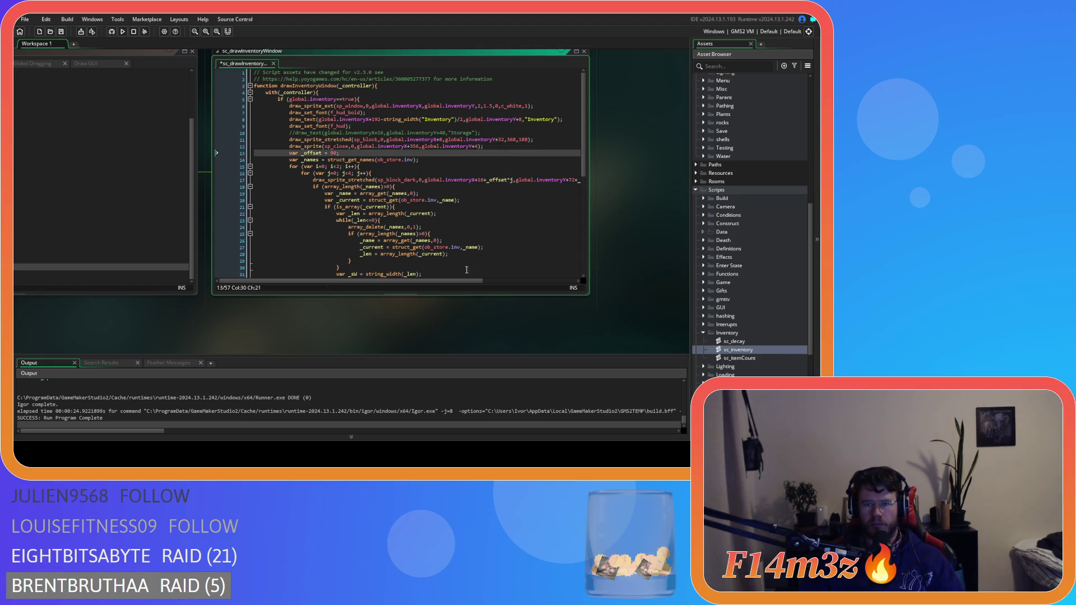
left_click_drag(463, 280, 509, 289)
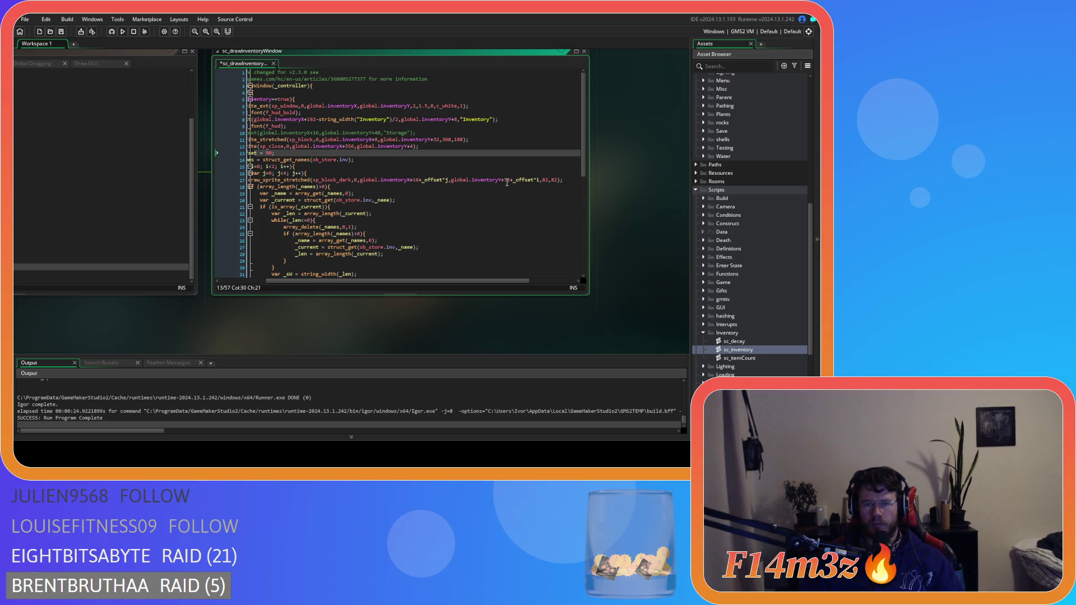
double_click(507, 180)
type("40")
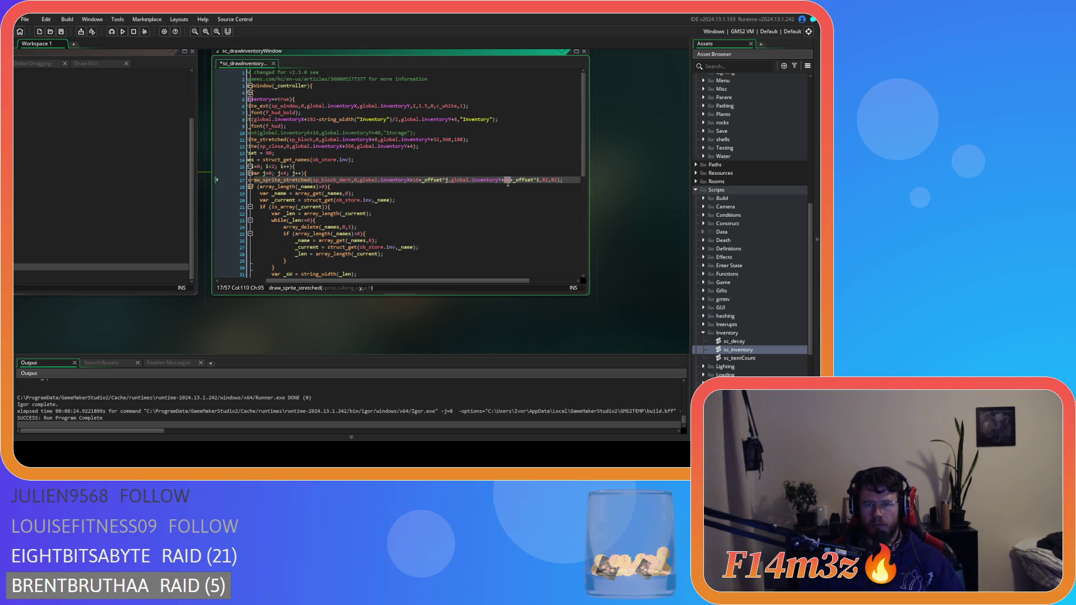
left_click_drag(455, 282, 452, 282)
scroll(456, 269, "down", 6)
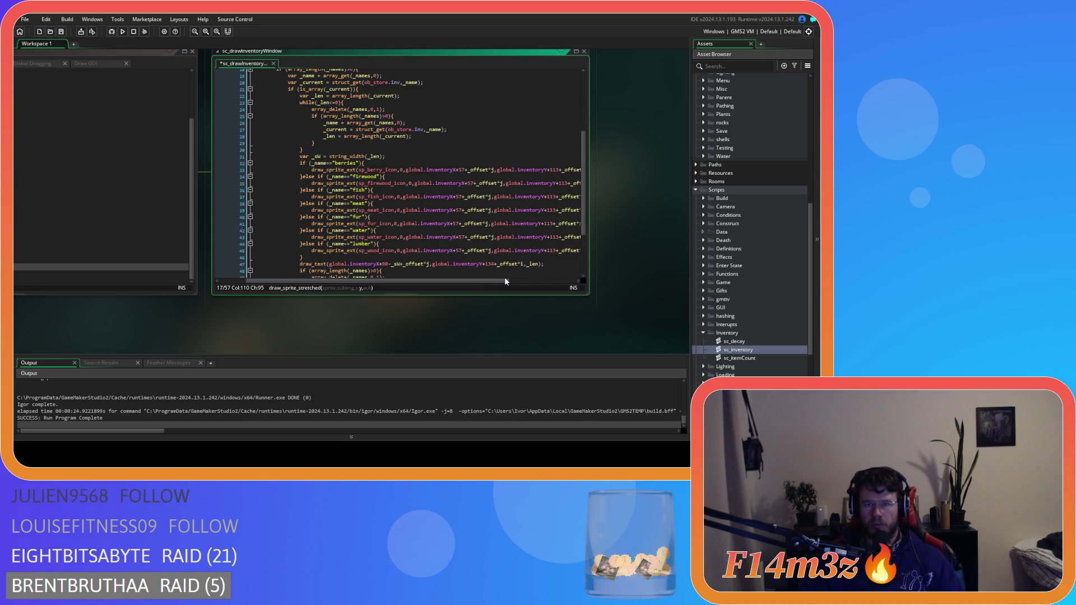
Step: Change the berries, firewood, fish and meat icons' y offset from 113 to 81
mouse_move(493, 282)
left_mouse_down()
mouse_move(552, 283)
mouse_move(541, 285)
left_mouse_up()
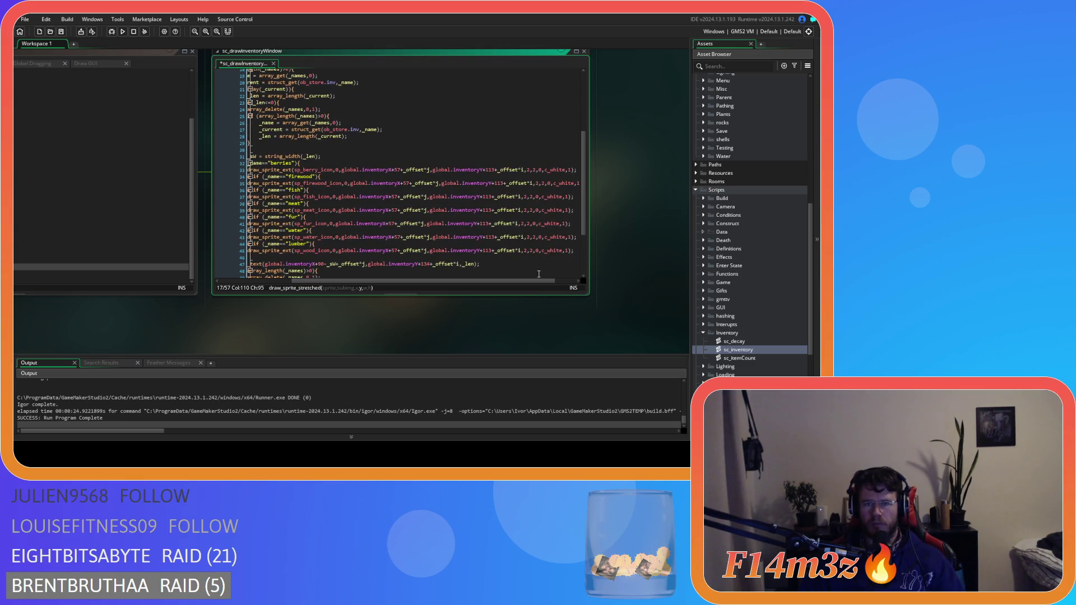
scroll(524, 254, "up", 4)
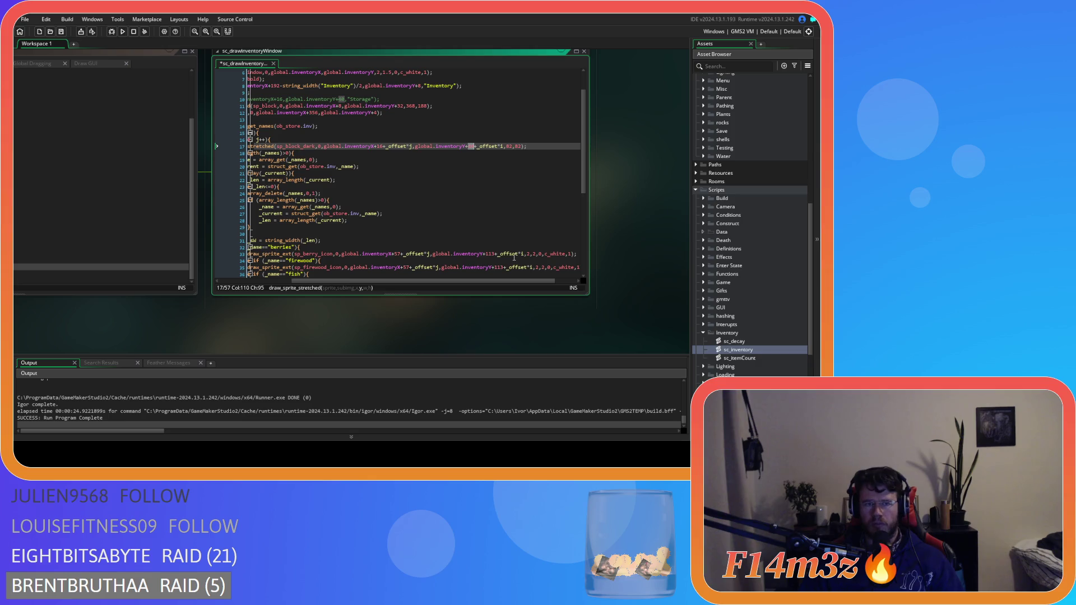
scroll(493, 215, "down", 3)
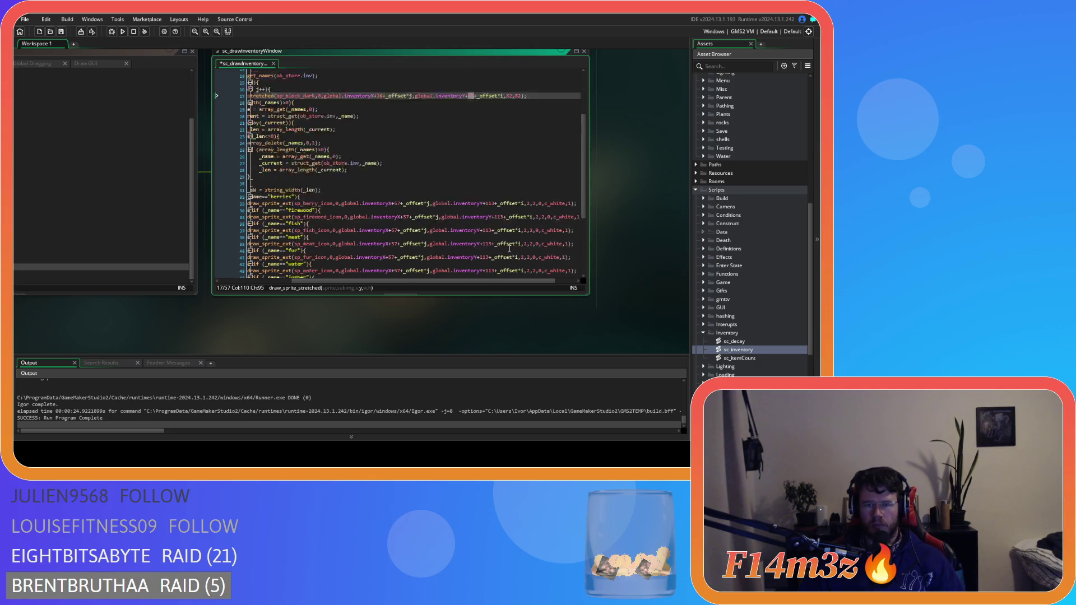
left_click(489, 188)
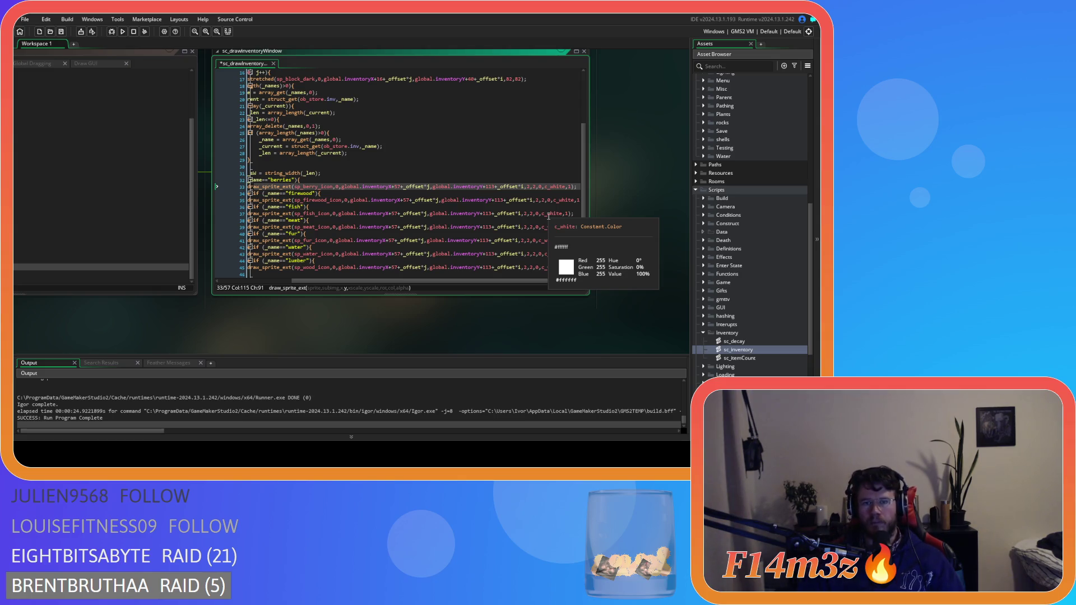
double_click(489, 187)
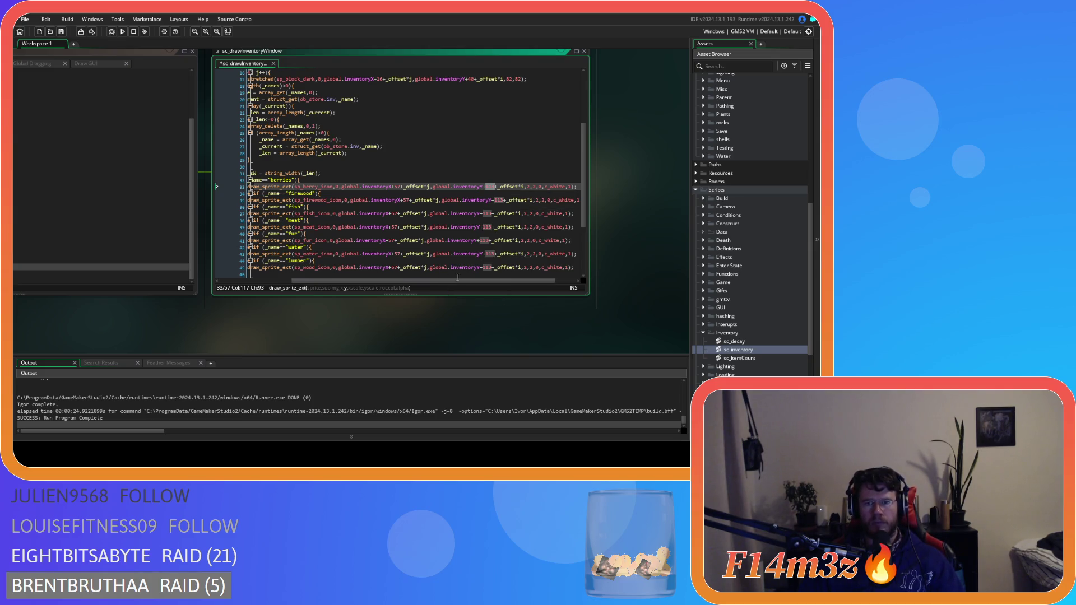
left_click_drag(468, 283, 495, 285)
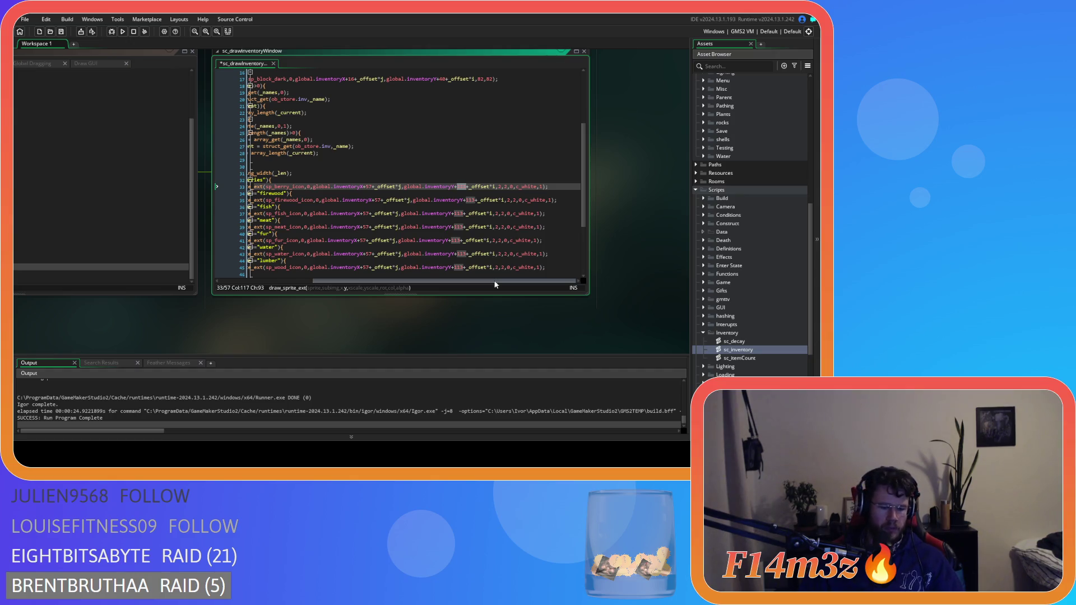
left_click(459, 187)
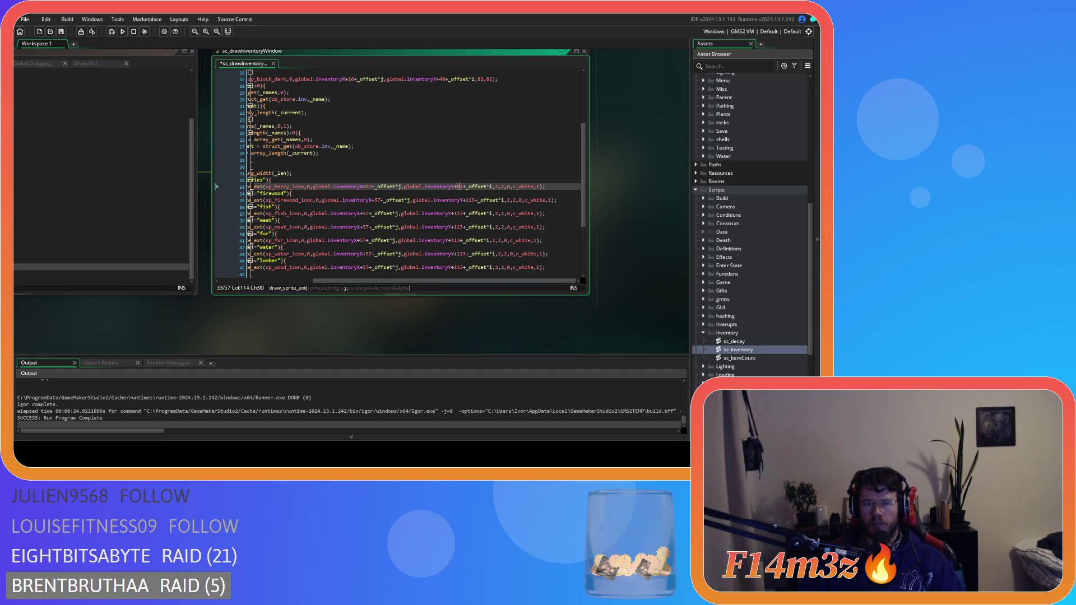
double_click(461, 200)
type("81")
double_click(461, 214)
type("81")
double_click(459, 227)
type("81")
Step: Change the fur, water and lumber icons' y offset from 113 to 81
double_click(459, 240)
type("81")
double_click(460, 254)
type("81")
left_click(461, 263)
double_click(460, 267)
type("81")
scroll(487, 257, "down", 3)
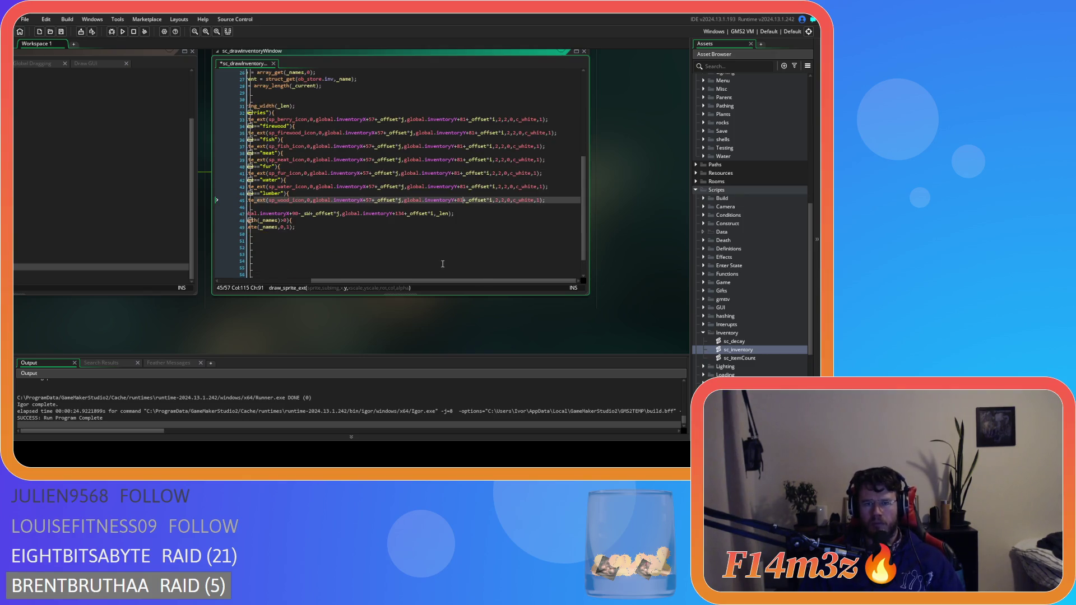
scroll(436, 280, "up", 4)
left_click_drag(406, 281, 331, 281)
scroll(374, 235, "up", 3)
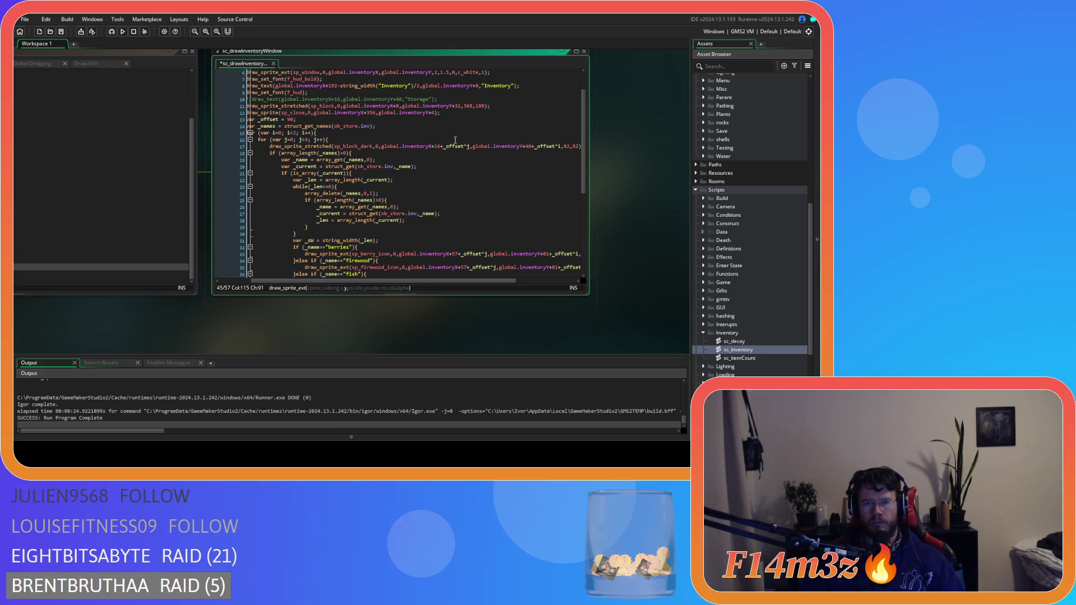
Step: Change the slot background's vertical offset on line 17 from 40 to 48
double_click(457, 106)
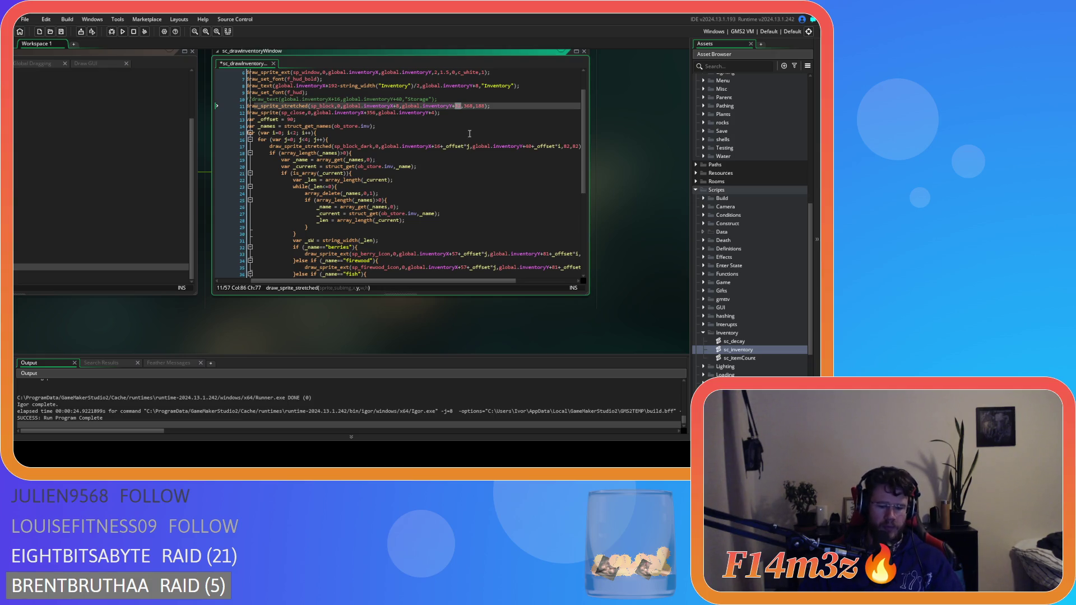
type("40")
left_click_drag(492, 282, 521, 286)
double_click(490, 146)
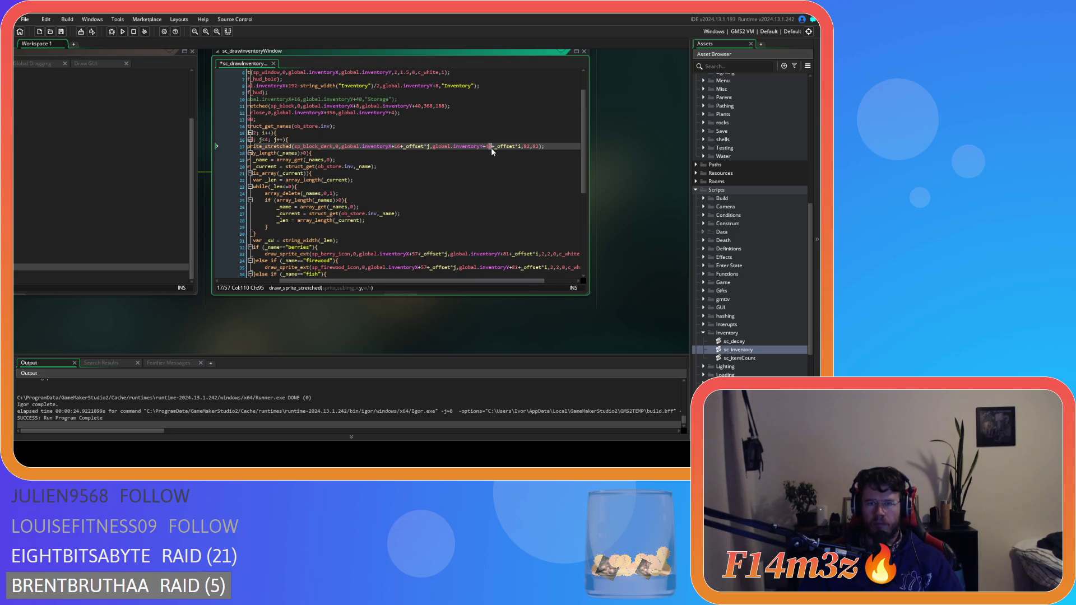
type("8")
Step: Change the berries, firewood and fish icon offsets from 81 to 89
scroll(507, 207, "down", 3)
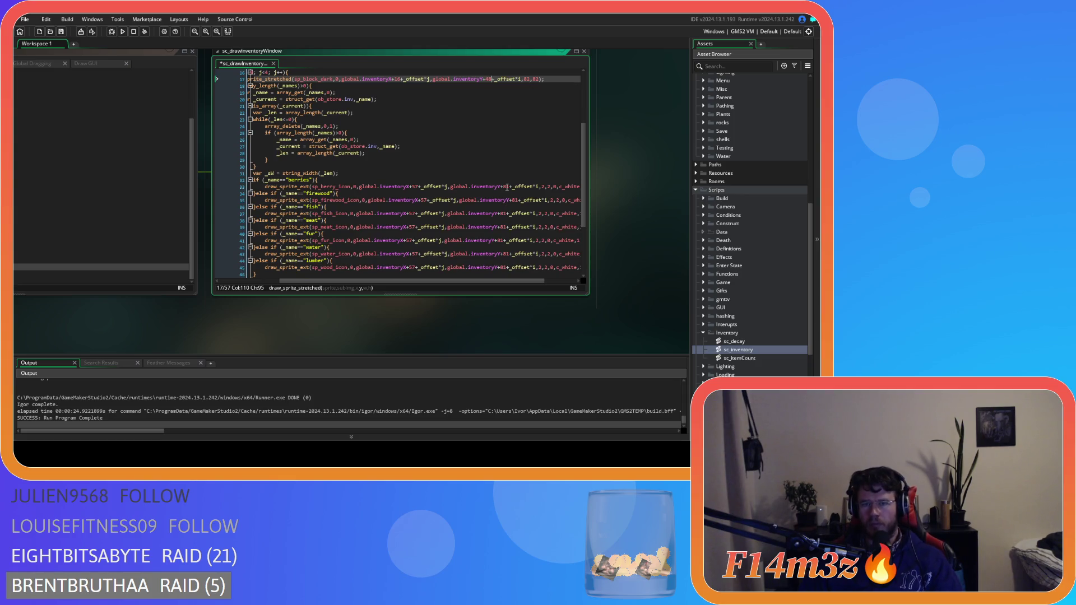
left_click_drag(505, 186, 509, 187)
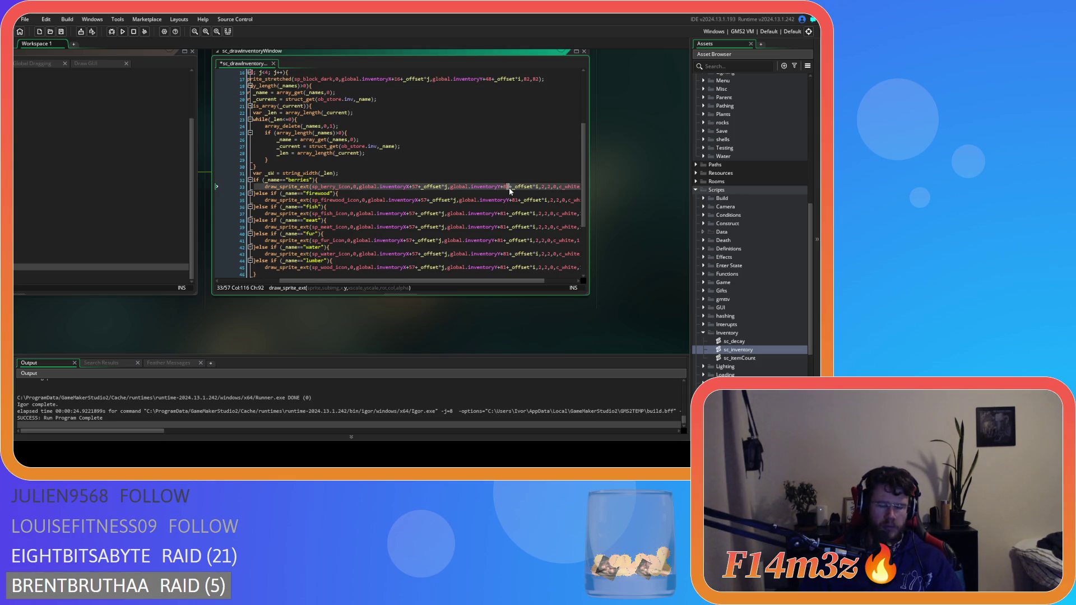
double_click(506, 187)
type("89")
double_click(513, 200)
type("89")
double_click(503, 214)
type("89")
Step: Change the meat, fur, water and lumber icon offsets from 81 to 89
left_click(504, 228)
key("Delete")
type("9")
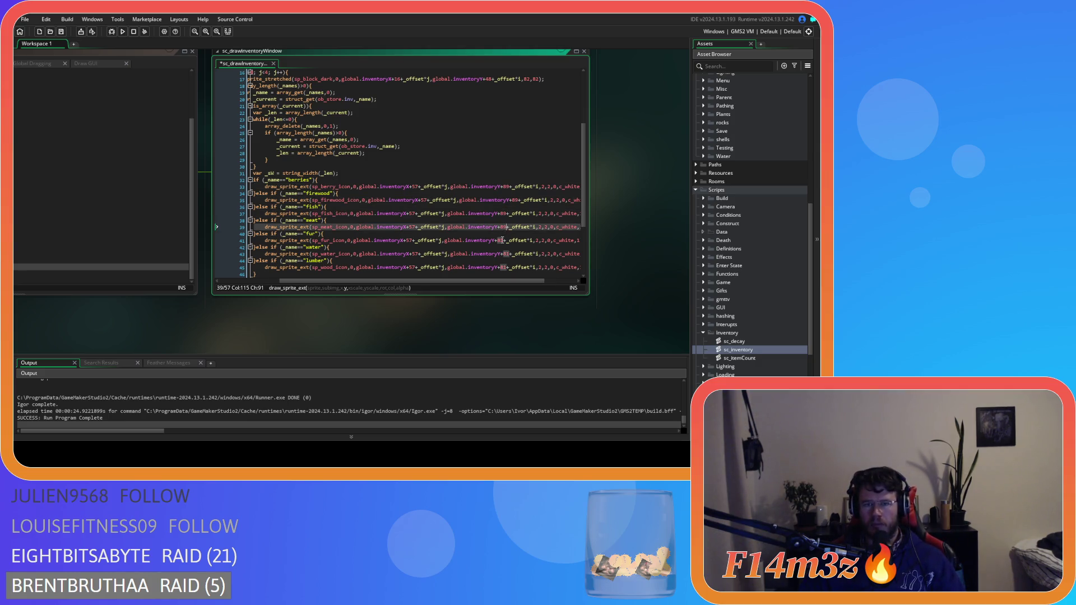
left_click(503, 241)
key("Delete")
type("9")
left_click(506, 253)
key("Delete")
type("9")
left_click(506, 268)
key("Delete")
type("9")
Step: Set the item count text's vertical offset to 126, then save and run the game
scroll(532, 222, "down", 4)
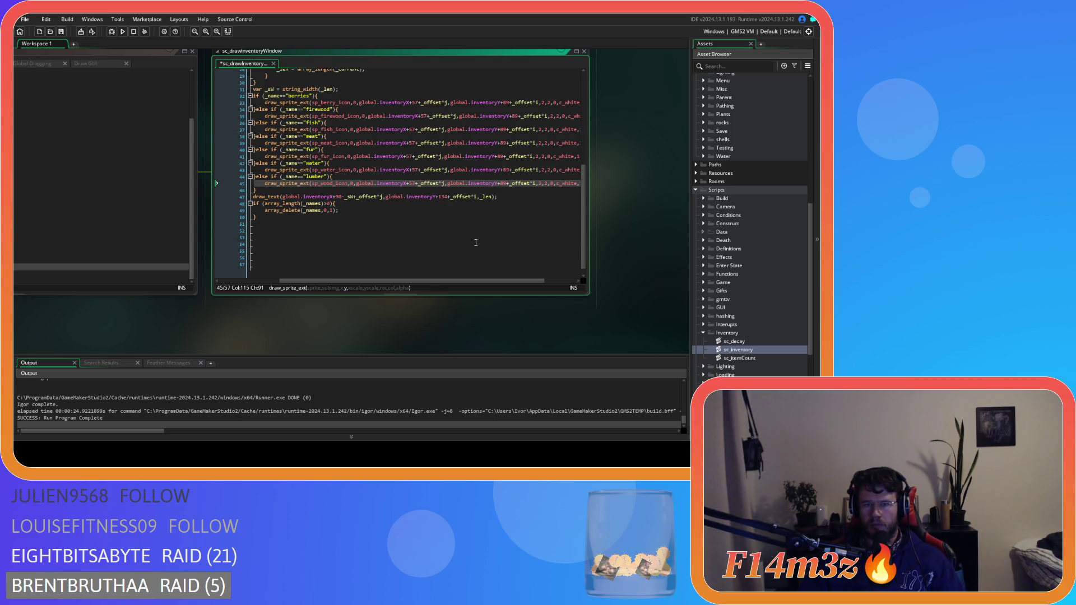
scroll(476, 242, "up", 2)
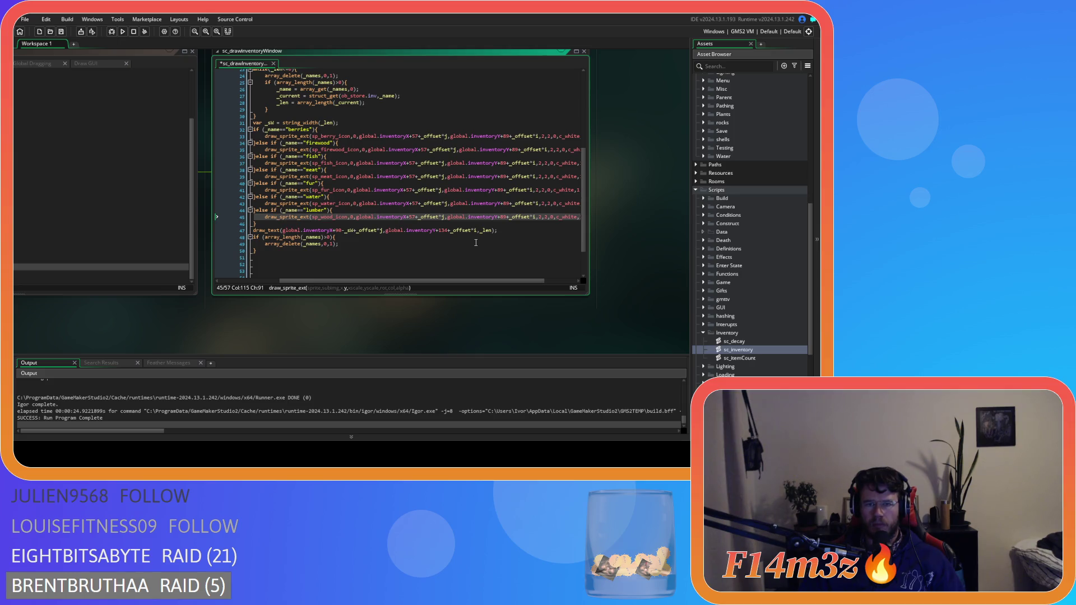
scroll(435, 234, "up", 6)
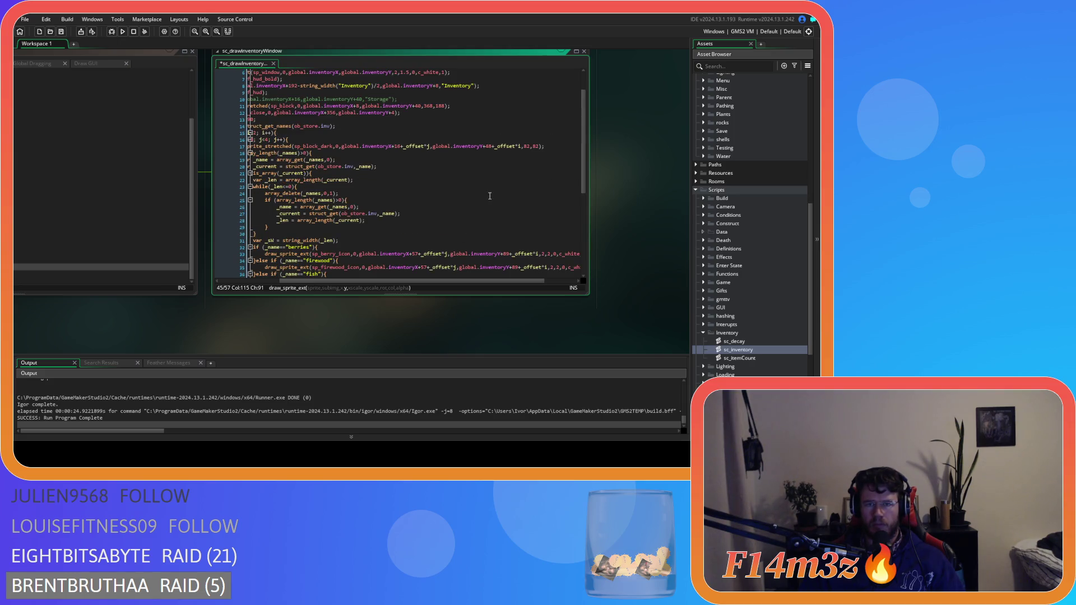
left_click(457, 206)
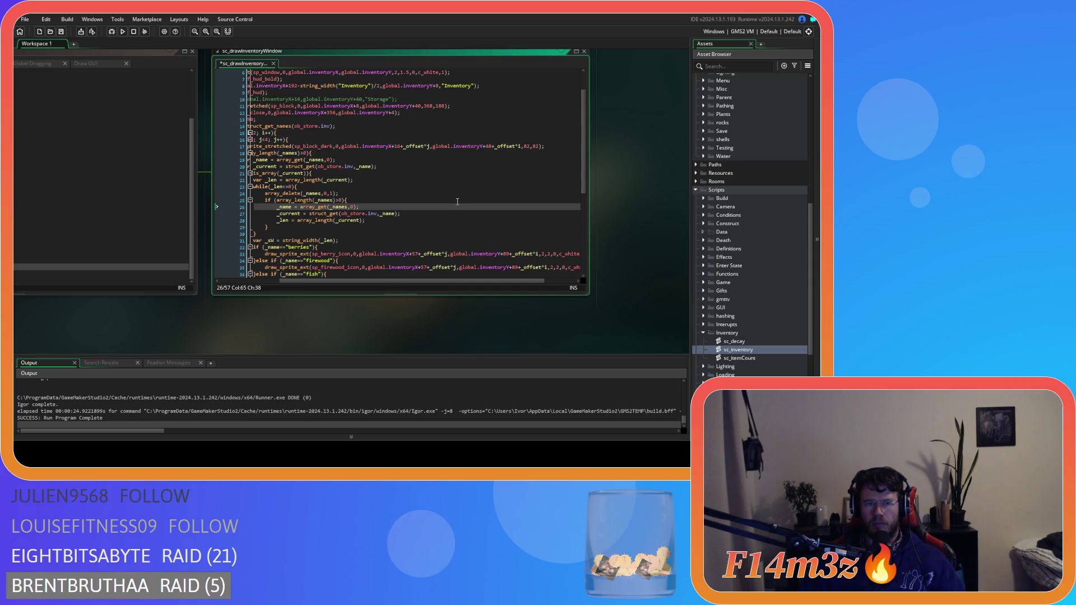
scroll(458, 202, "down", 6)
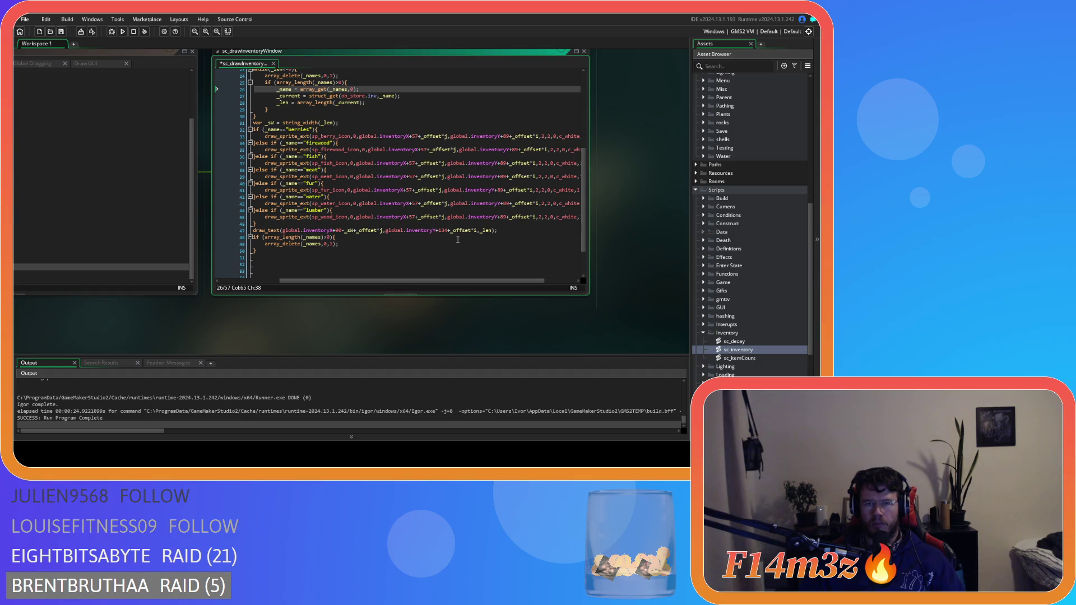
scroll(470, 243, "up", 4)
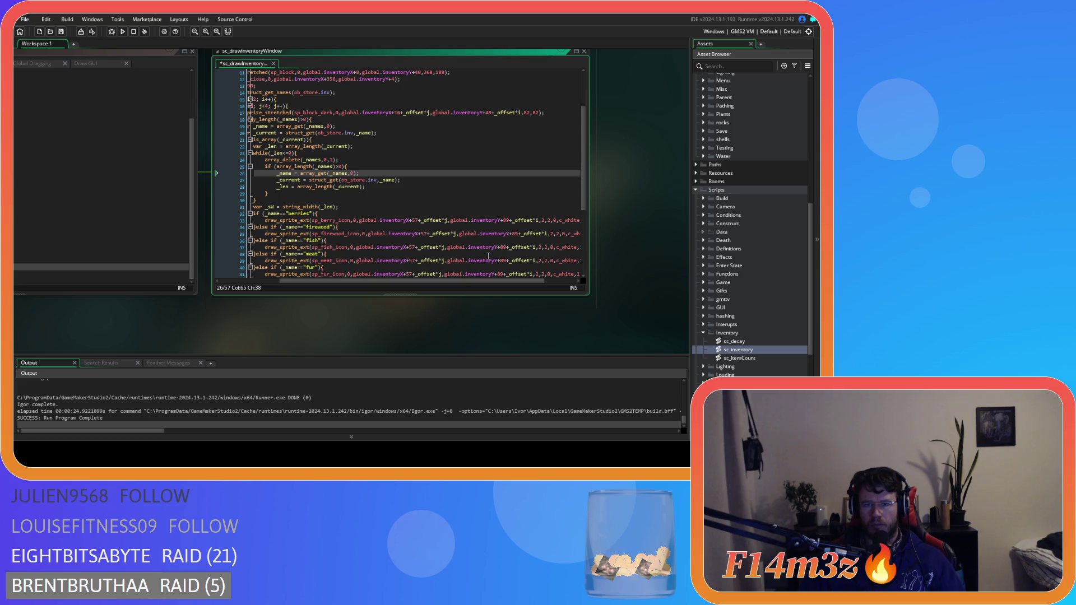
scroll(489, 238, "down", 1)
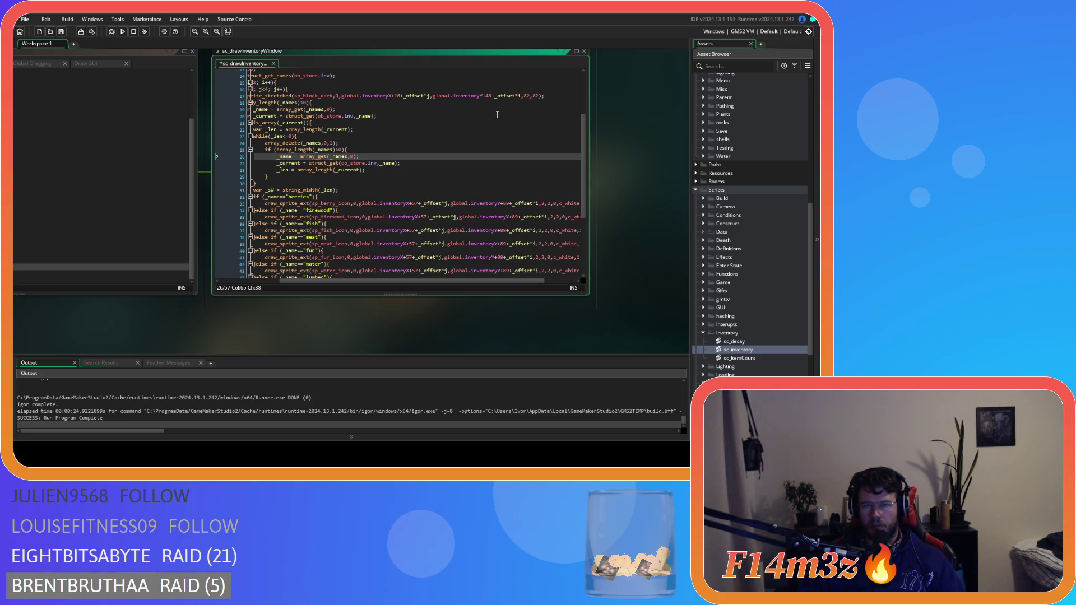
scroll(496, 162, "down", 4)
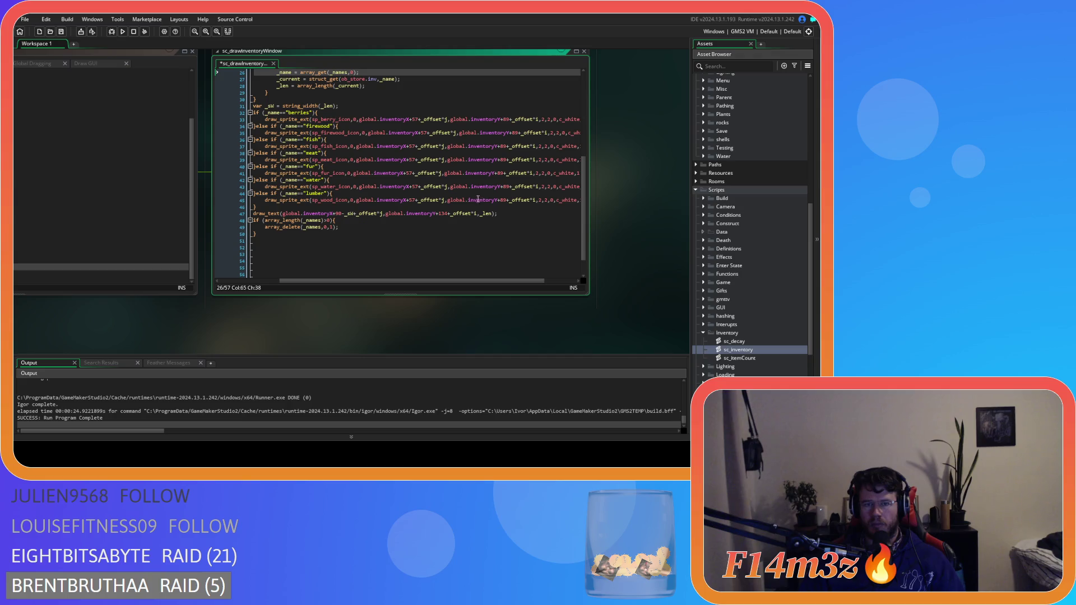
left_click(442, 214)
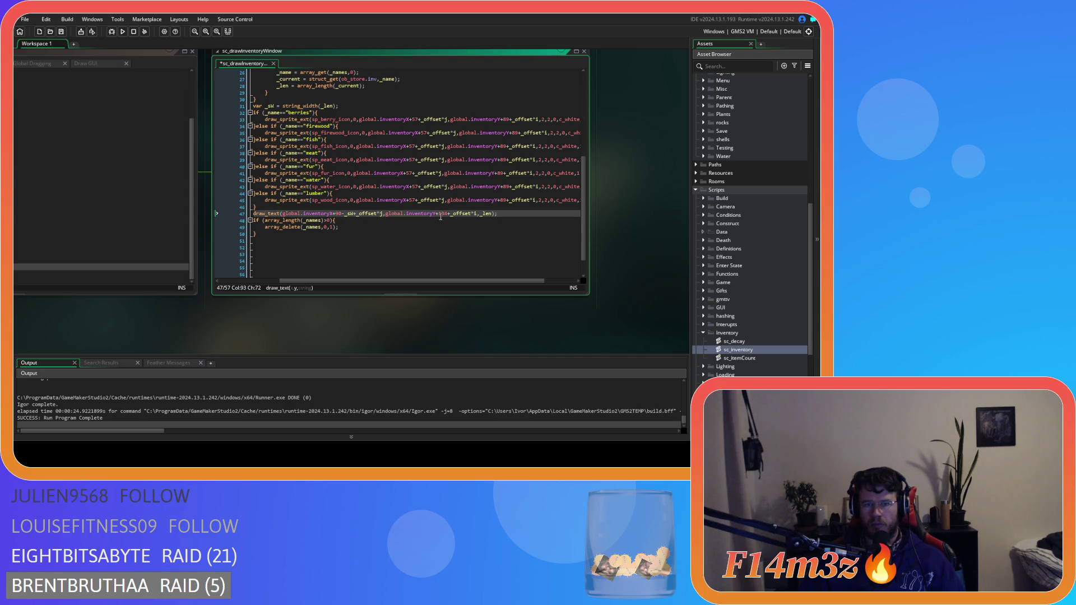
double_click(443, 214)
type("12")
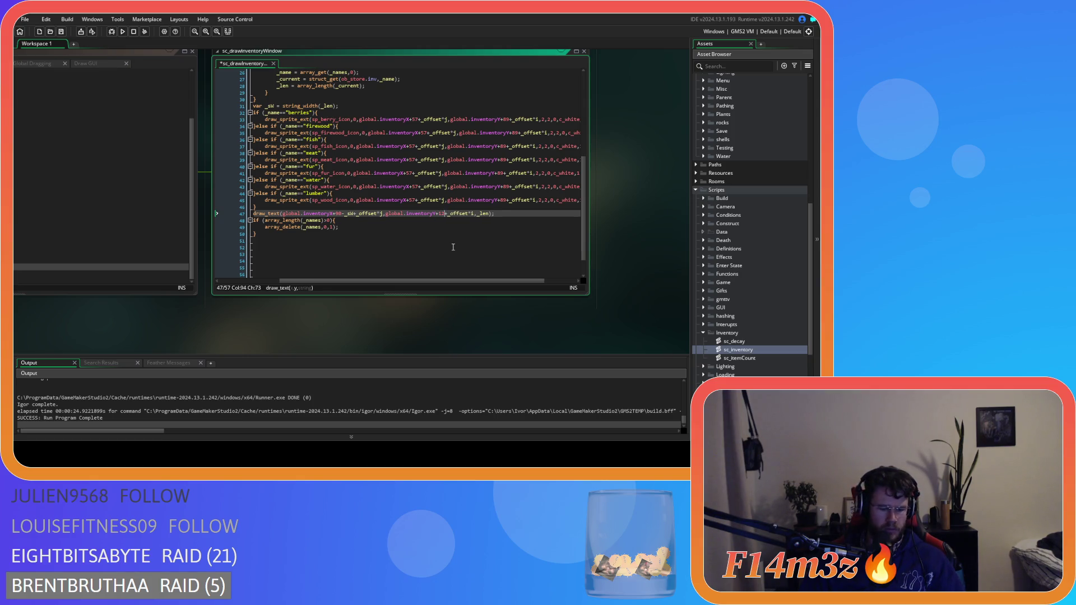
type("6")
key("F5")
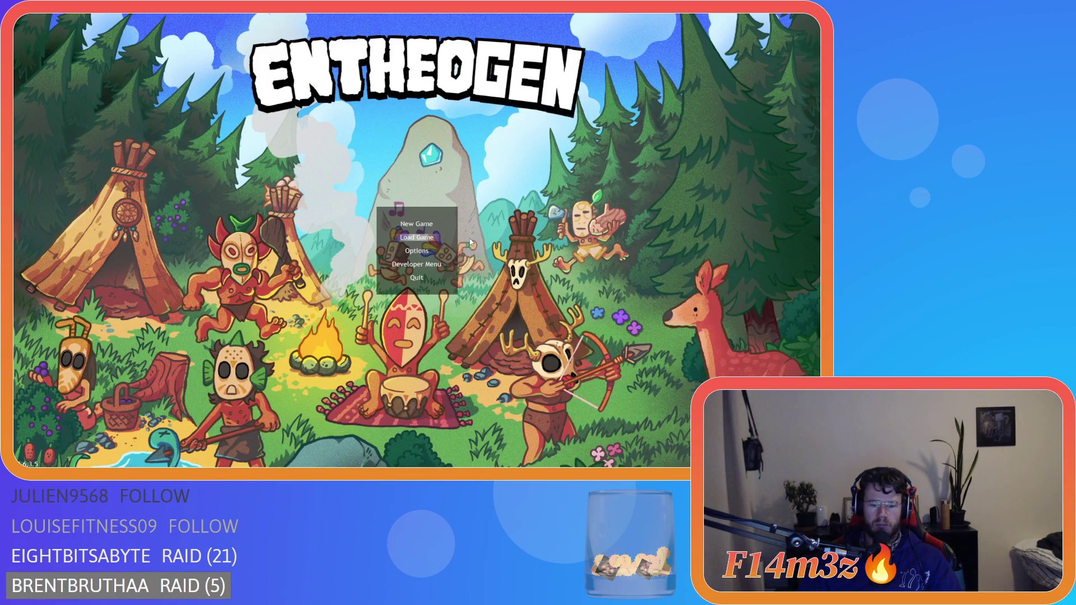
Step: Load the saved game, check the Storage Tent inventory's icons and counts, then quit to GameMaker
key("Return")
left_click(436, 262)
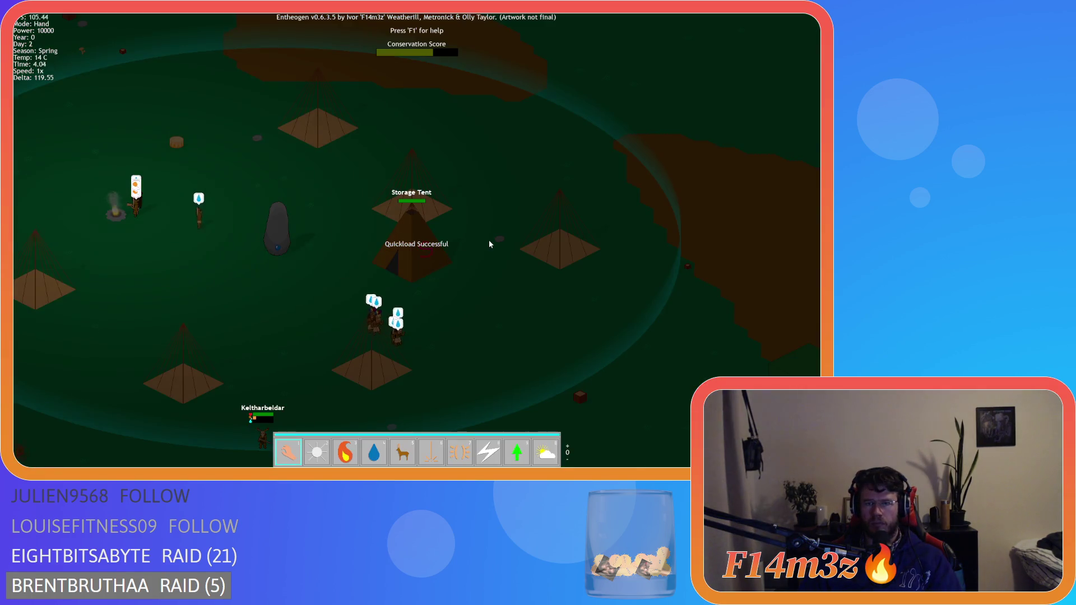
key("a")
key("s")
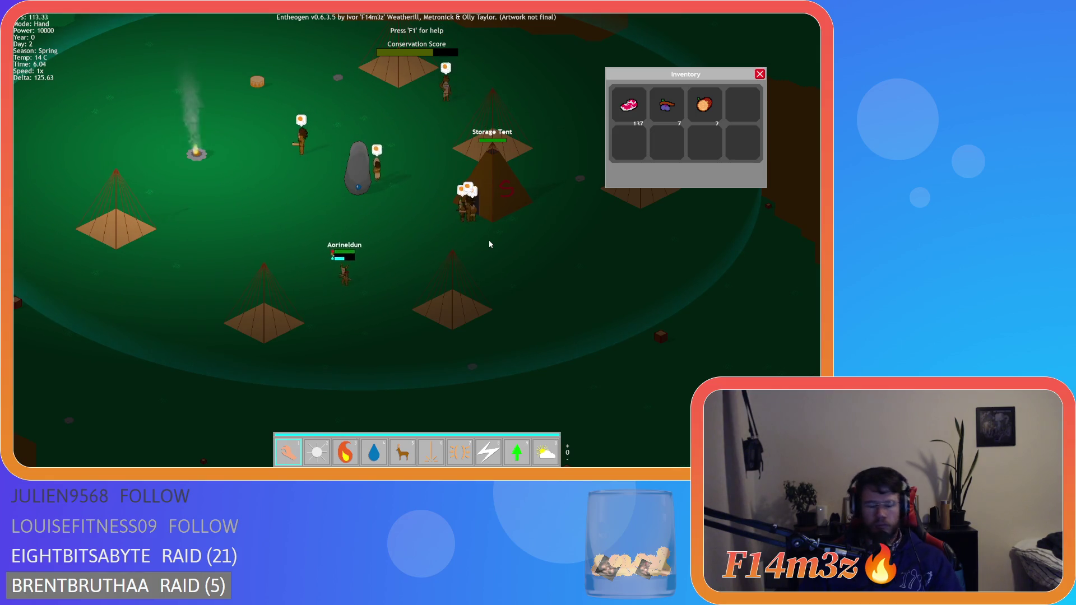
key("Escape")
key("Escape")
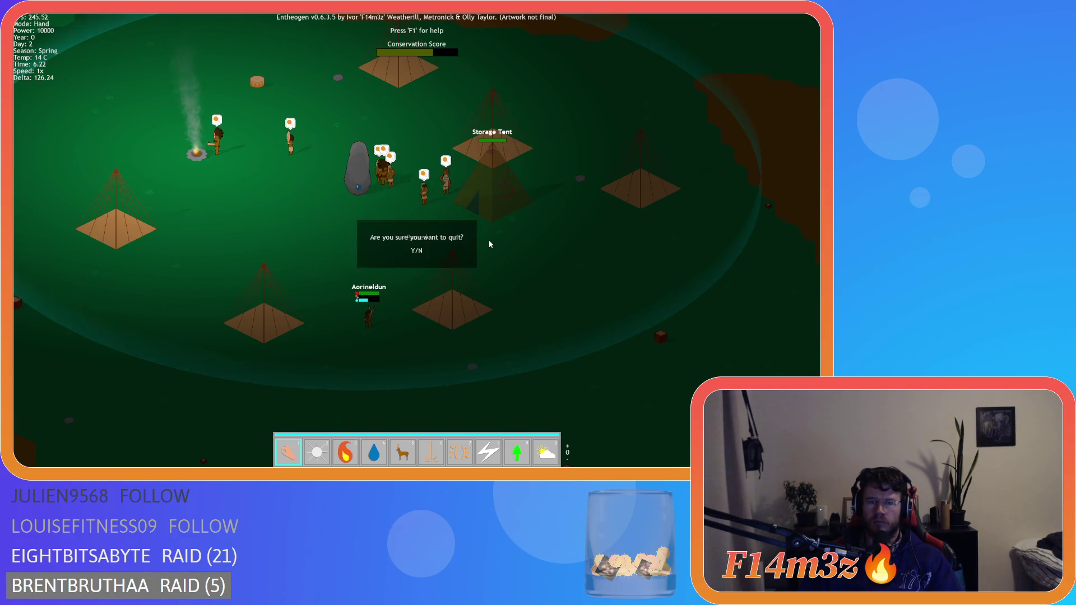
key("Return")
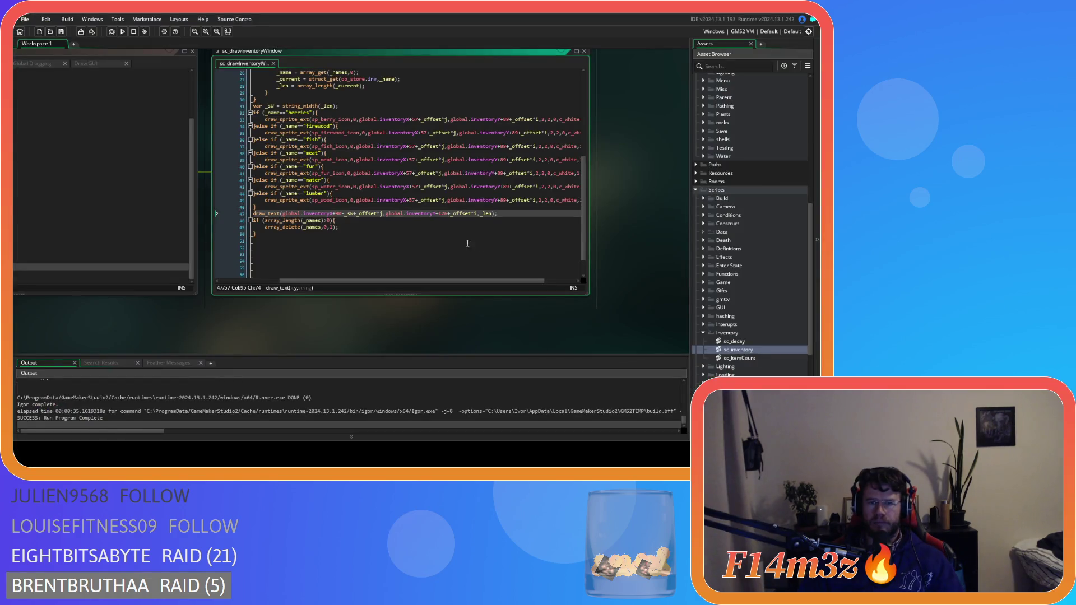
left_click_drag(479, 280, 507, 281)
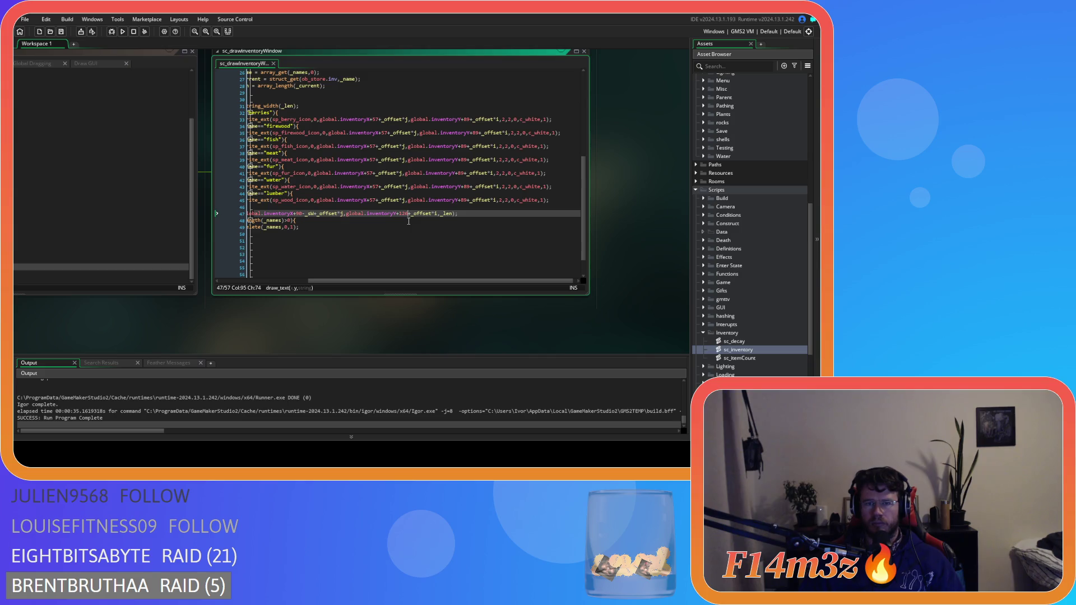
scroll(409, 221, "up", 3)
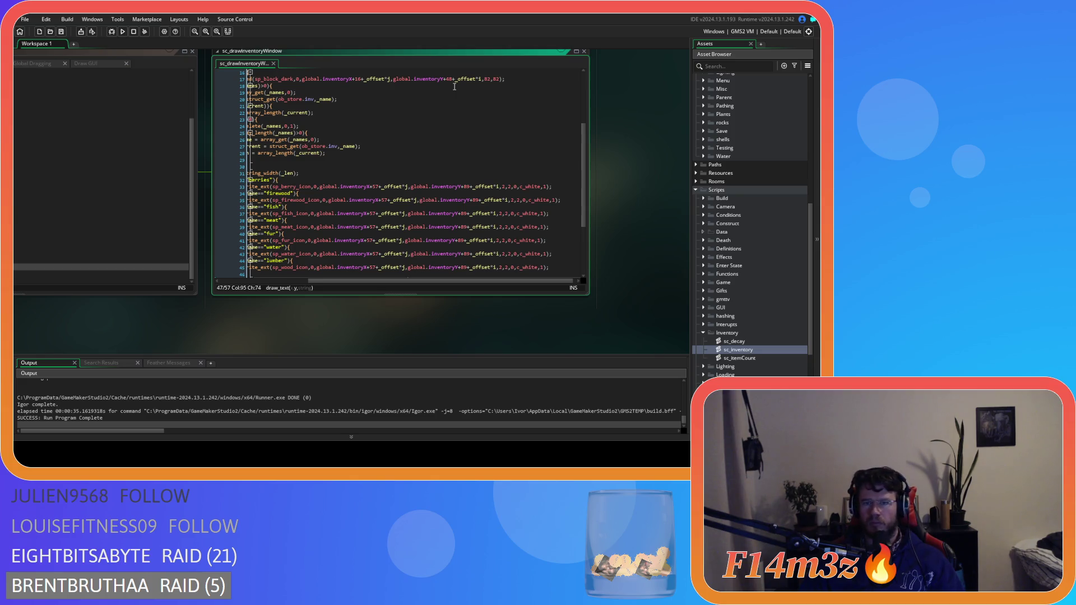
scroll(454, 87, "down", 2)
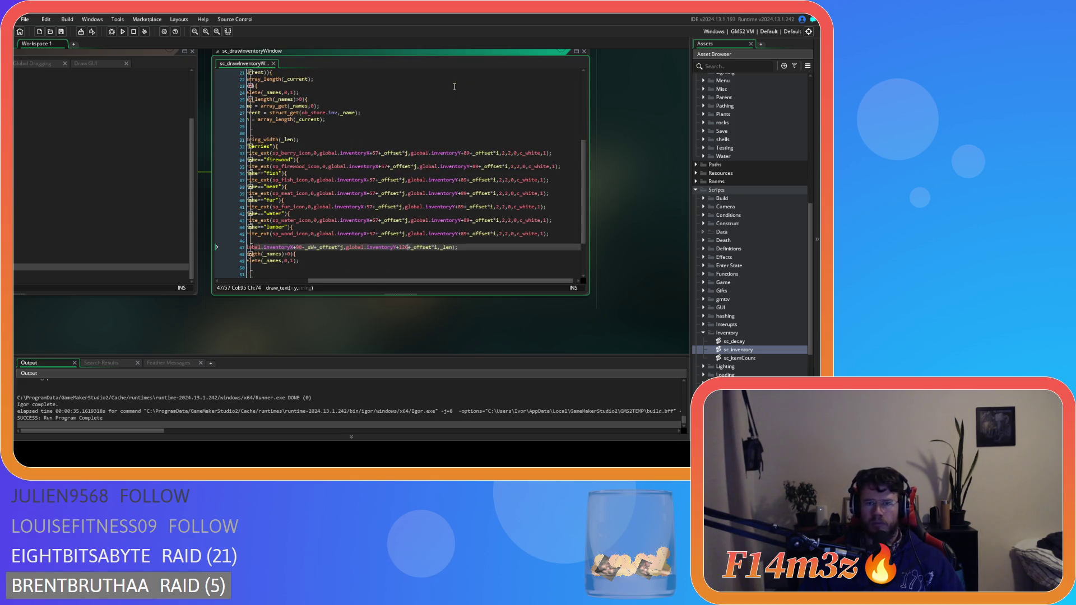
scroll(454, 87, "up", 3)
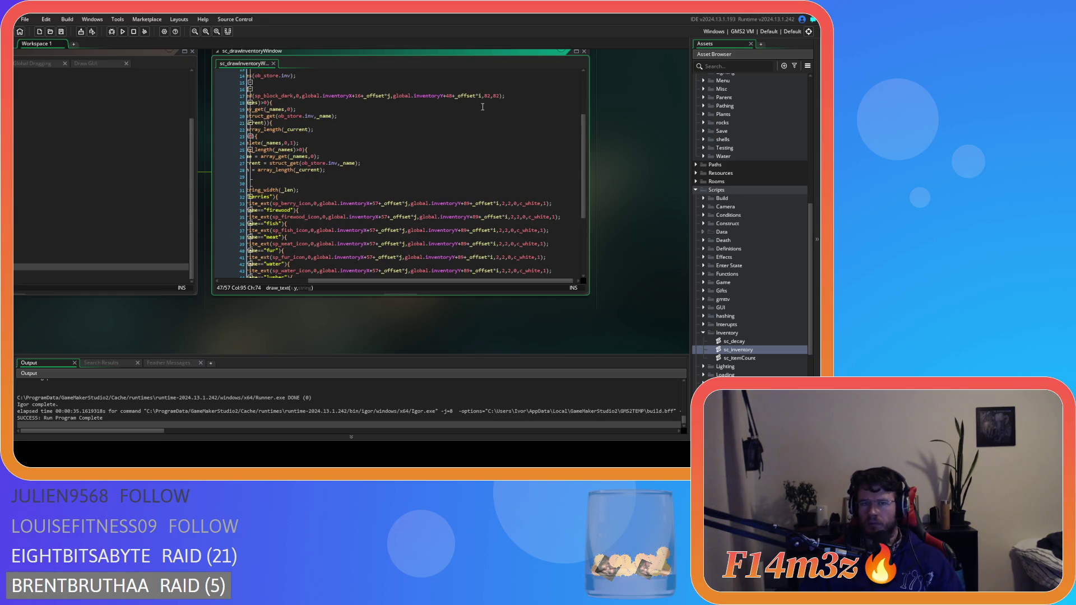
scroll(482, 107, "down", 3)
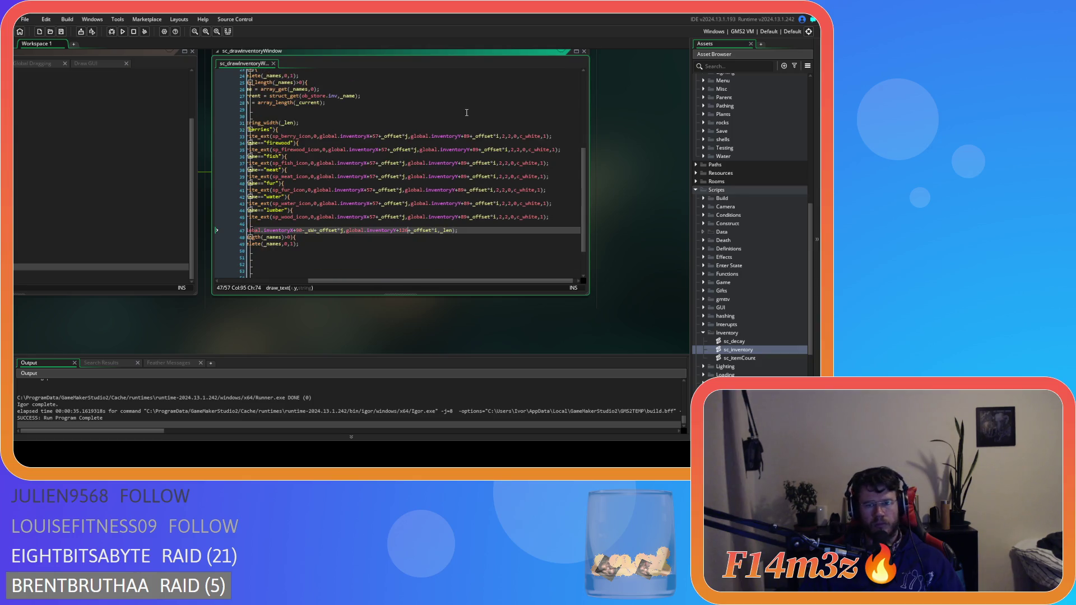
scroll(466, 113, "down", 1)
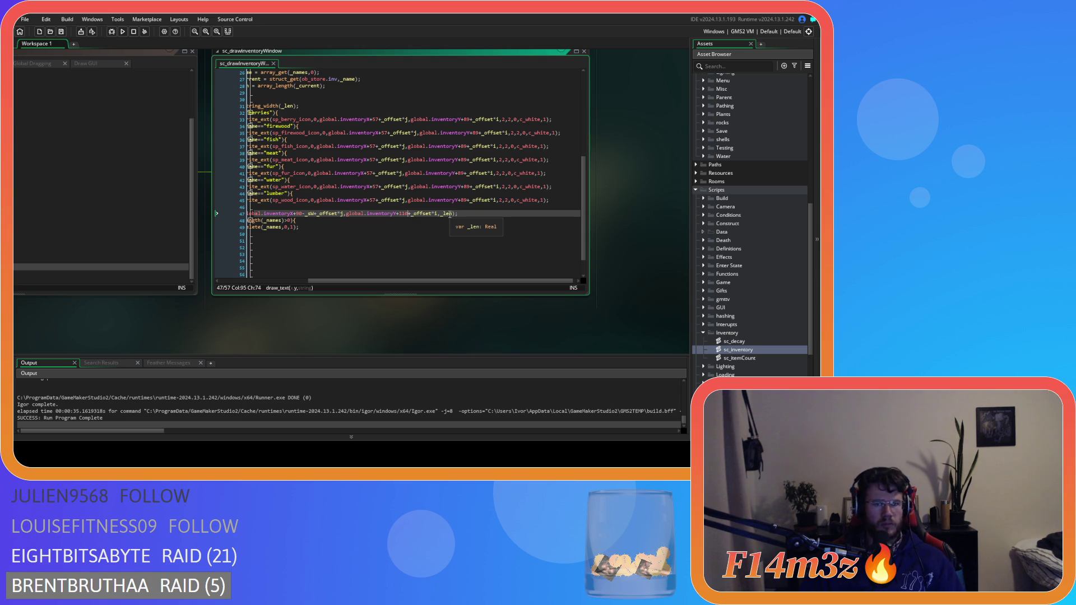
Step: Rebuild and load the saved world, check Storage counts 55, 7 and 2, then start quitting
key("F5")
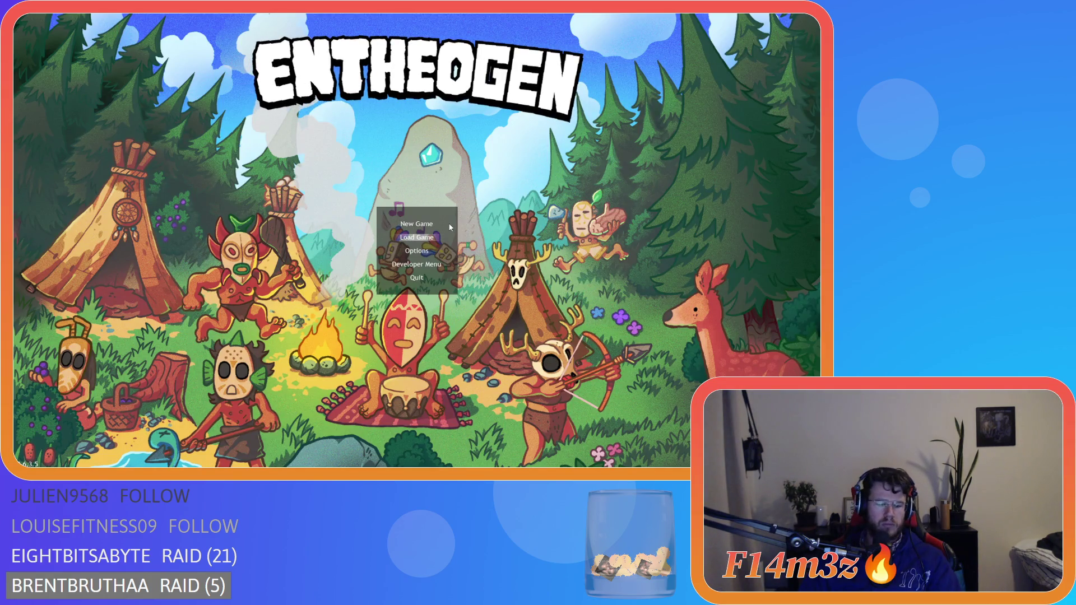
key("Return")
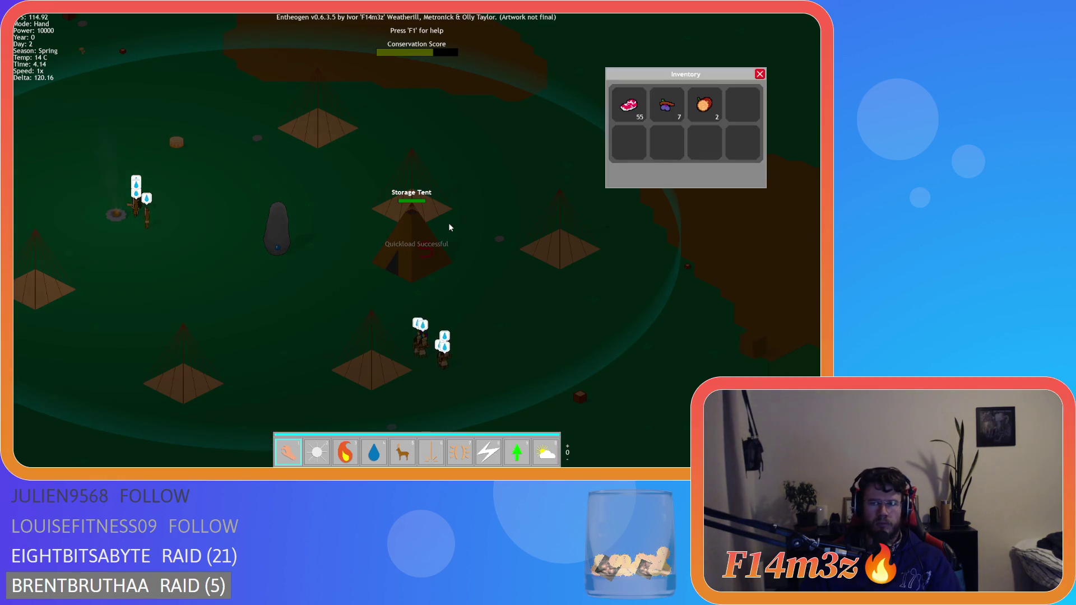
key("s")
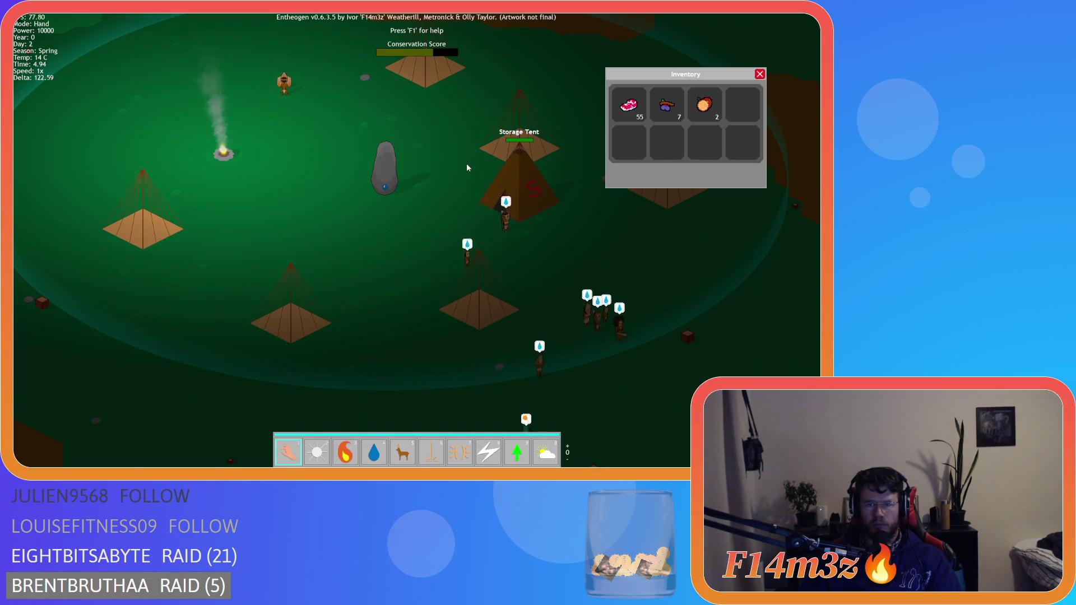
key("Escape")
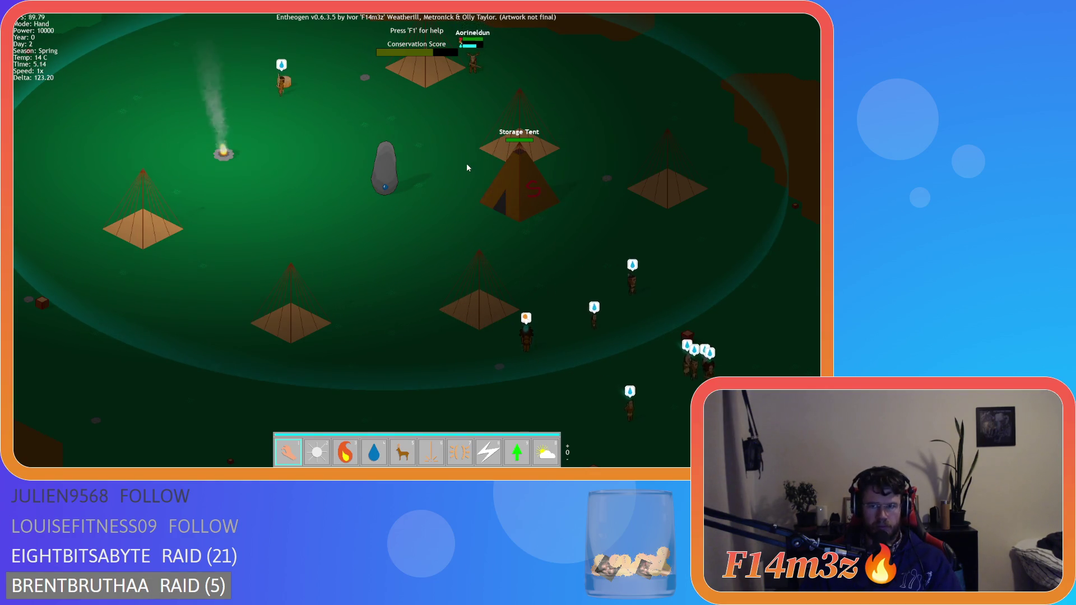
key("Escape")
Step: Quit the game, place the caret on line 6's scale value, and test-run the game
key("y")
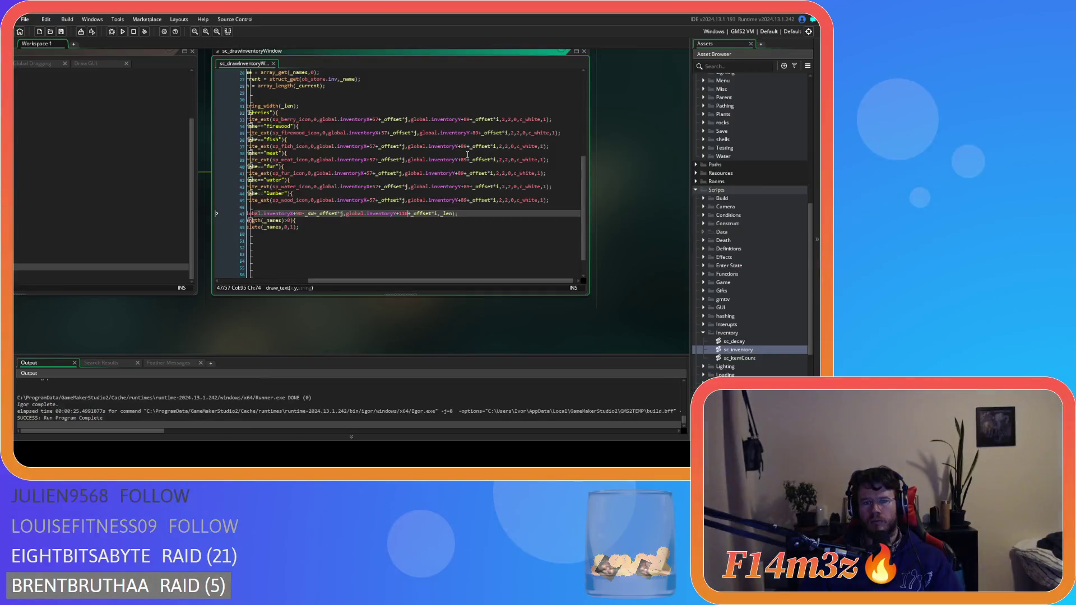
mouse_move(440, 283)
left_mouse_down()
mouse_move(371, 283)
mouse_move(405, 283)
left_mouse_up()
scroll(482, 224, "up", 3)
scroll(483, 224, "up", 6)
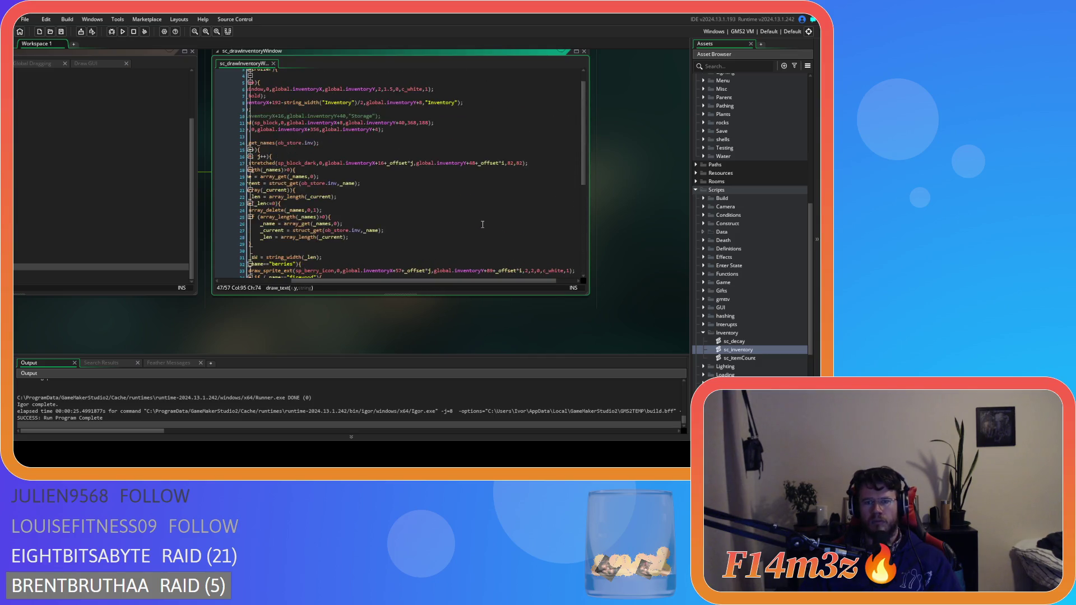
left_click(392, 105)
type("2")
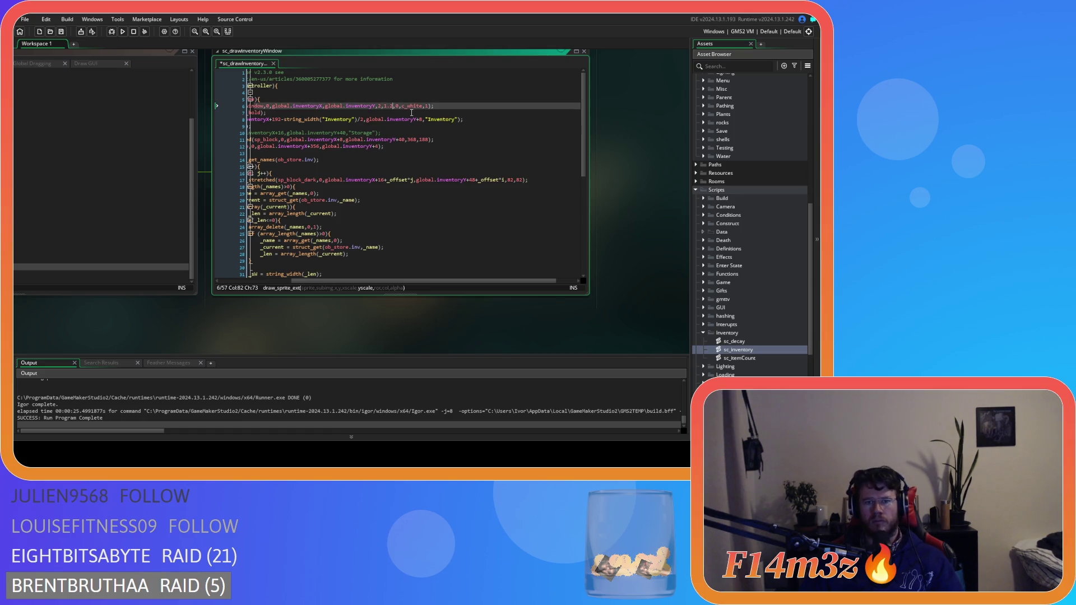
key("F5")
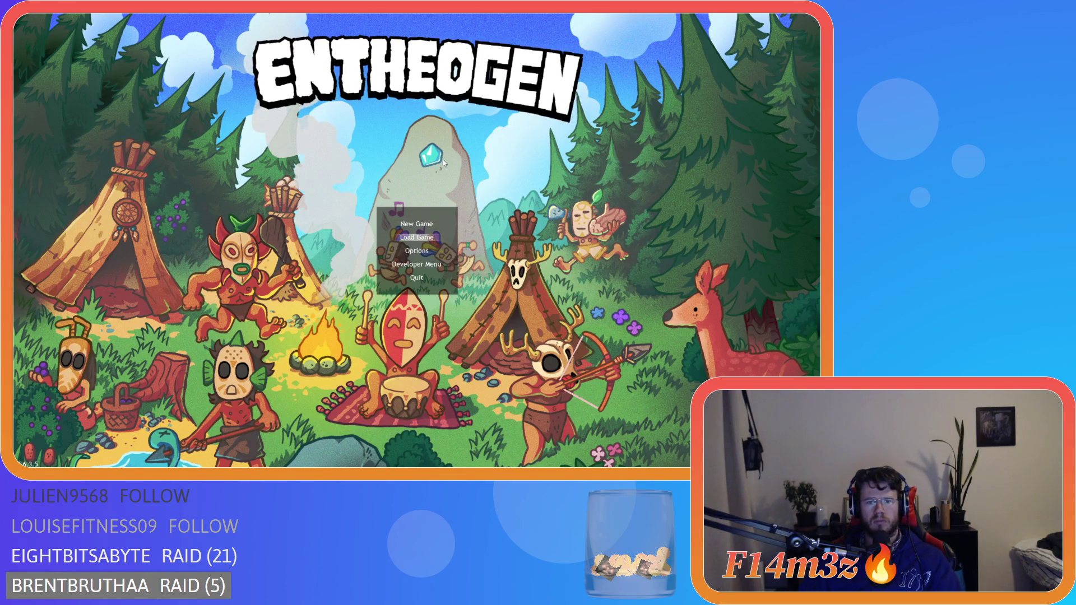
key("Return")
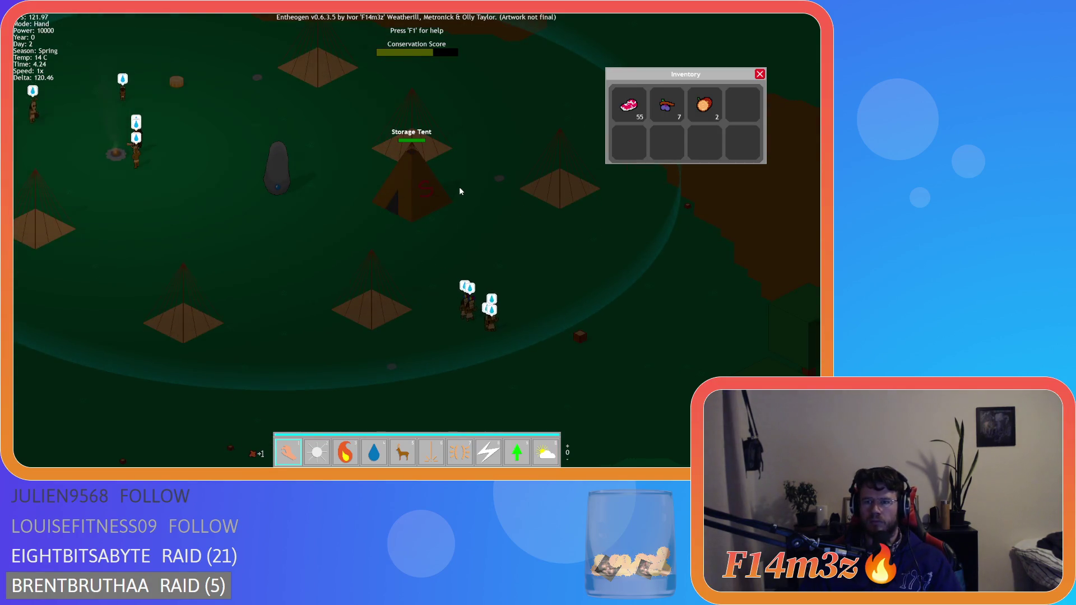
key("Escape")
key("Escape")
key("y")
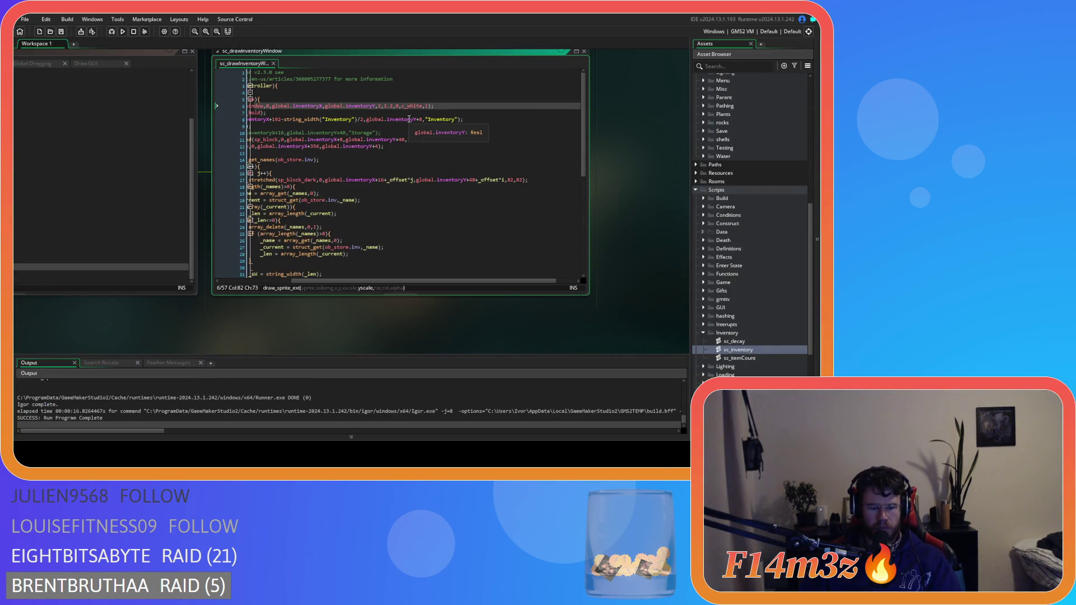
Step: Rebuild with the scale edit, quickload the save and check the Storage inventory, repeating twice
key("F5")
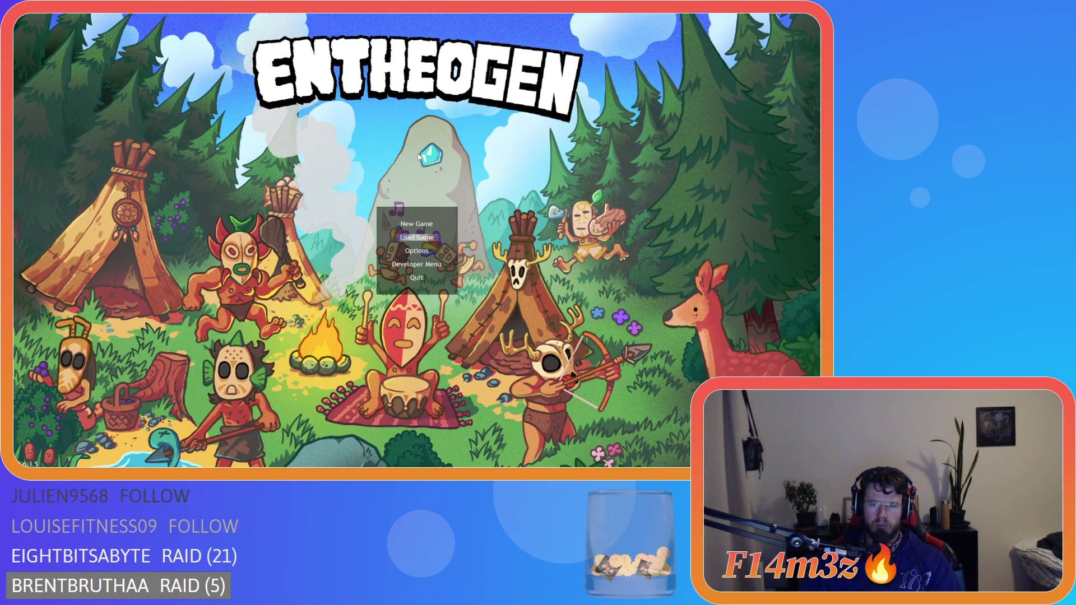
key("F9")
key("i")
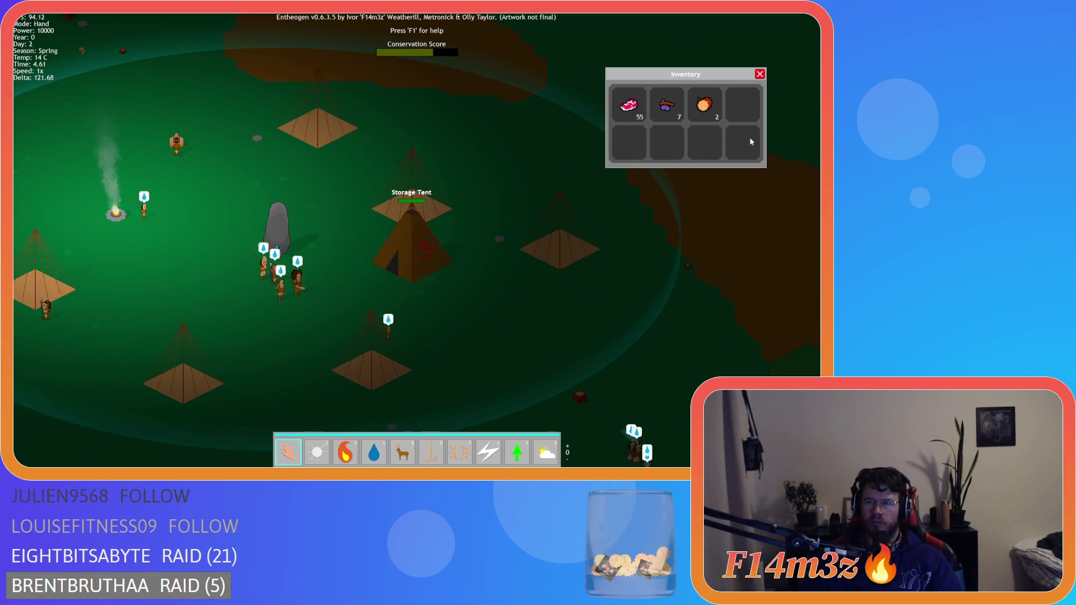
left_click(759, 76)
key("Escape")
key("y")
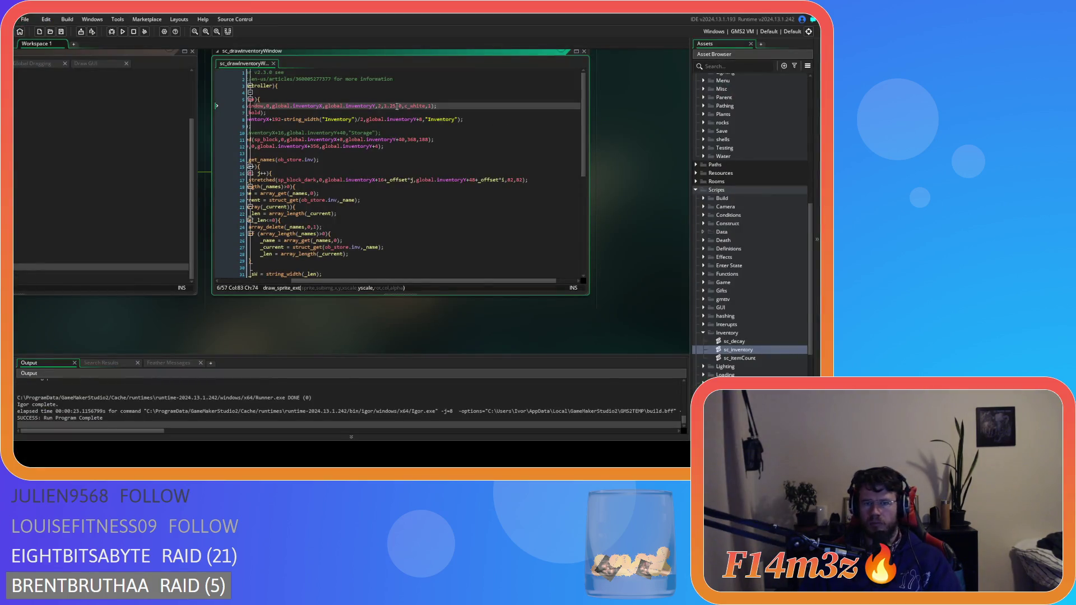
key("F5")
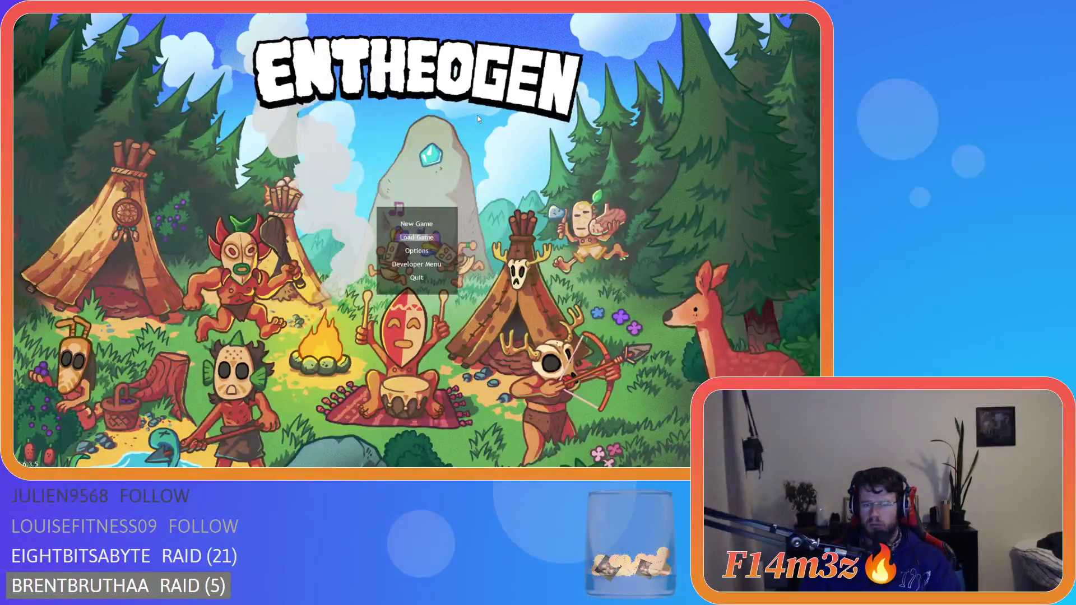
key("F9")
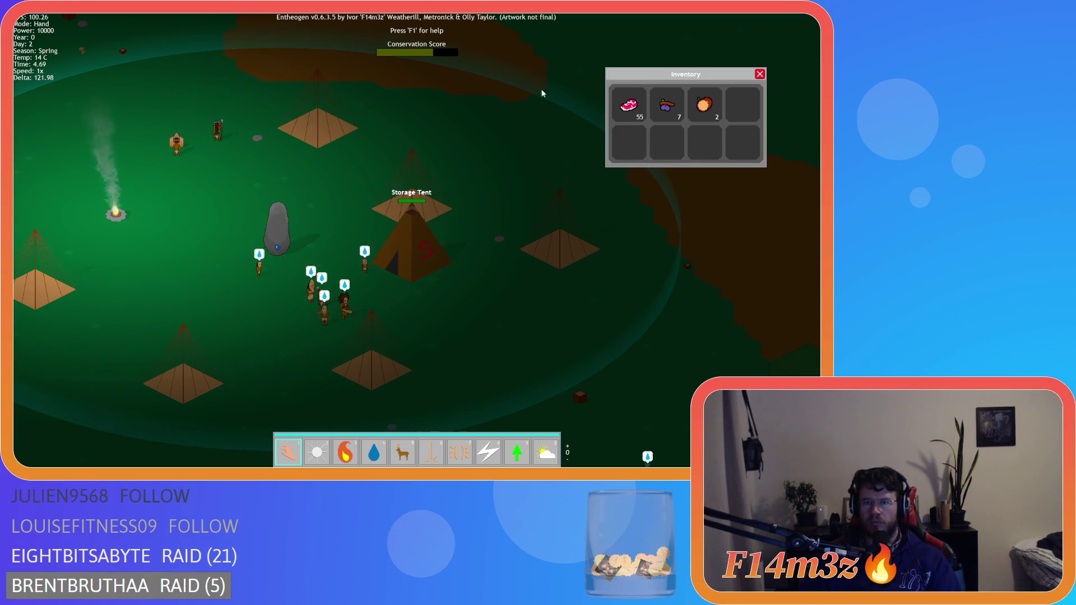
Step: Drag the Inventory window to the map centre and back up-right, then close it and quit
mouse_move(638, 85)
left_mouse_down()
mouse_move(587, 86)
mouse_move(455, 129)
mouse_move(384, 128)
mouse_move(336, 149)
left_mouse_up()
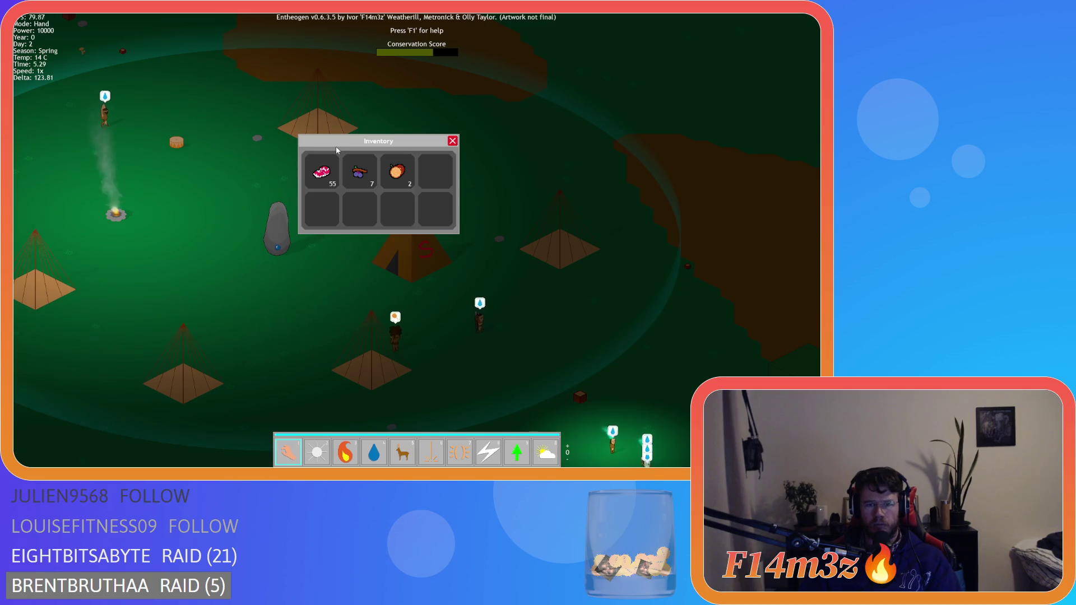
mouse_move(336, 149)
left_mouse_down()
mouse_move(391, 126)
mouse_move(482, 119)
left_mouse_up()
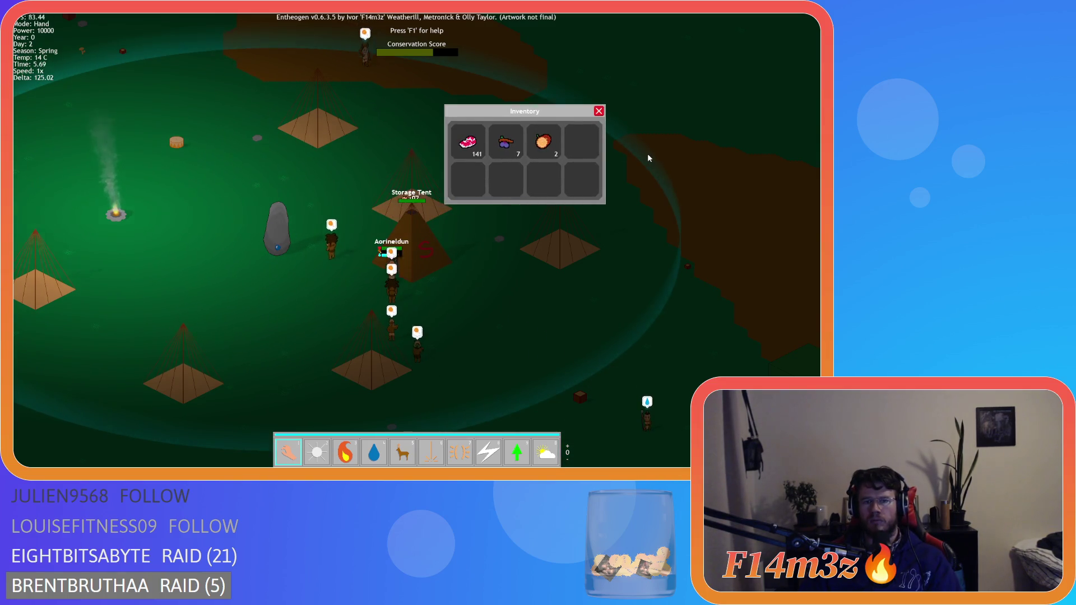
key("Escape")
key("Escape")
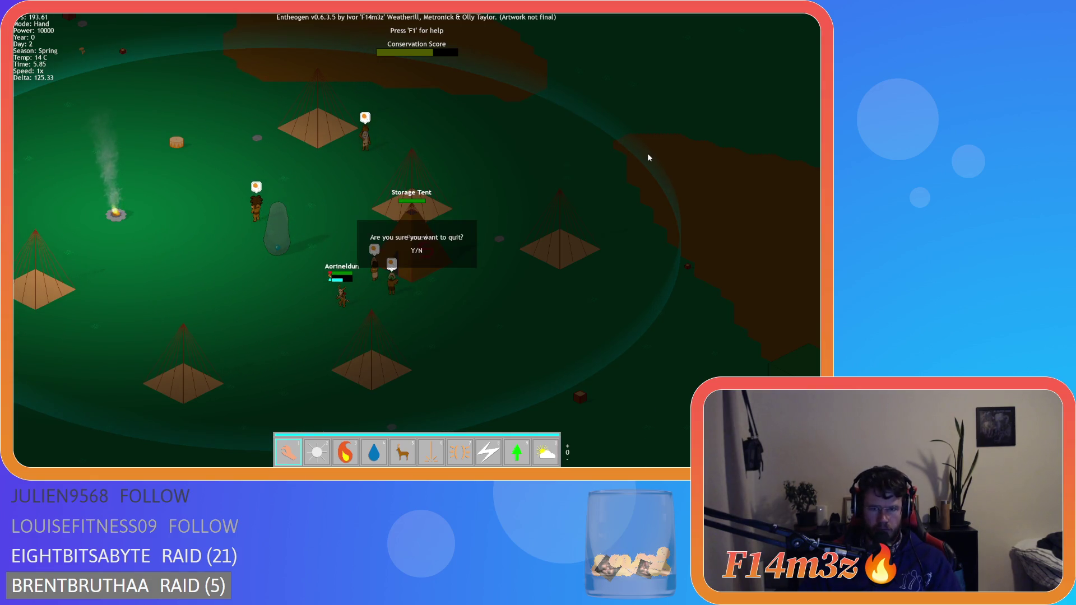
key("Return")
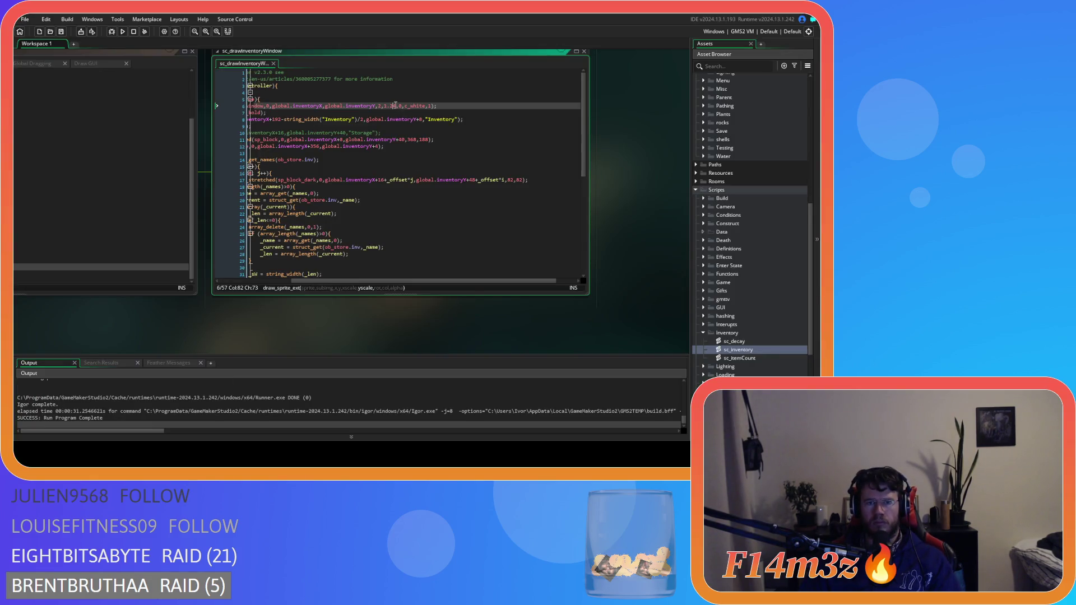
Step: Make line 6's scale 1.23, rebuild and run, and load the saved world
type("3")
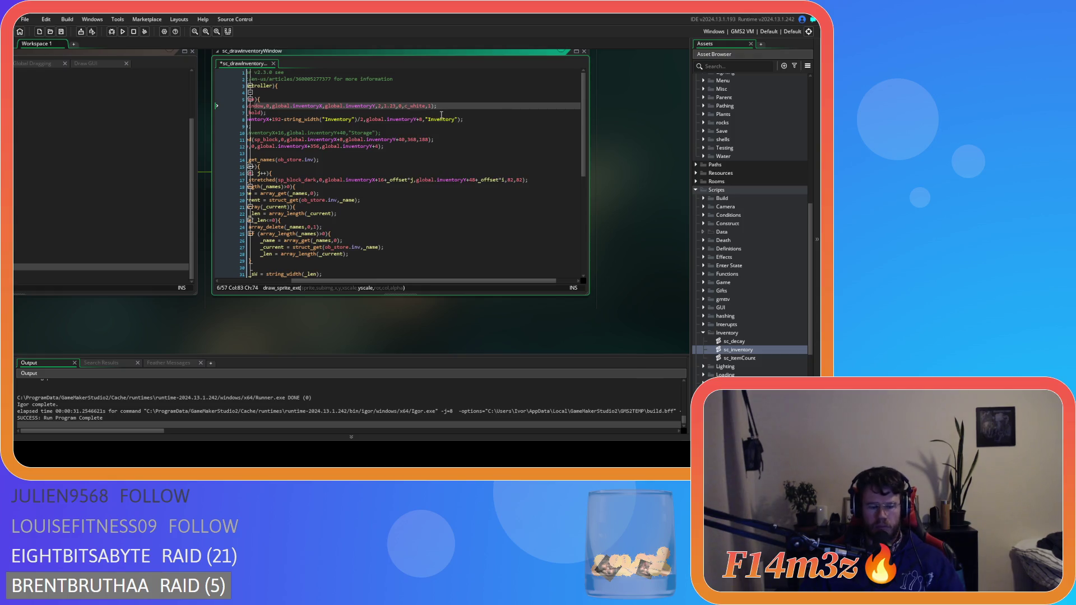
key("F5")
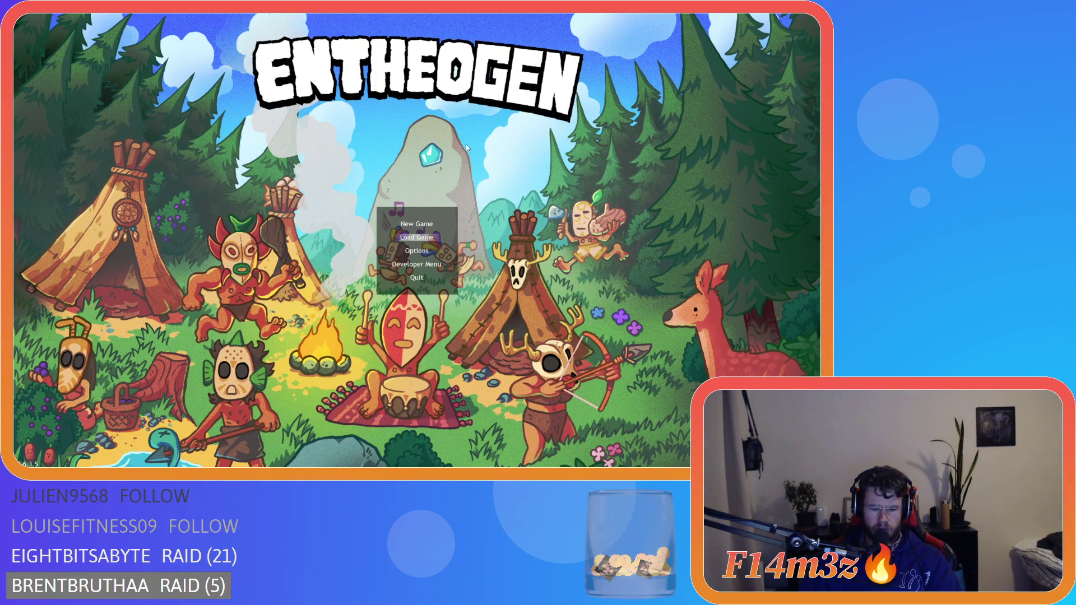
key("Return")
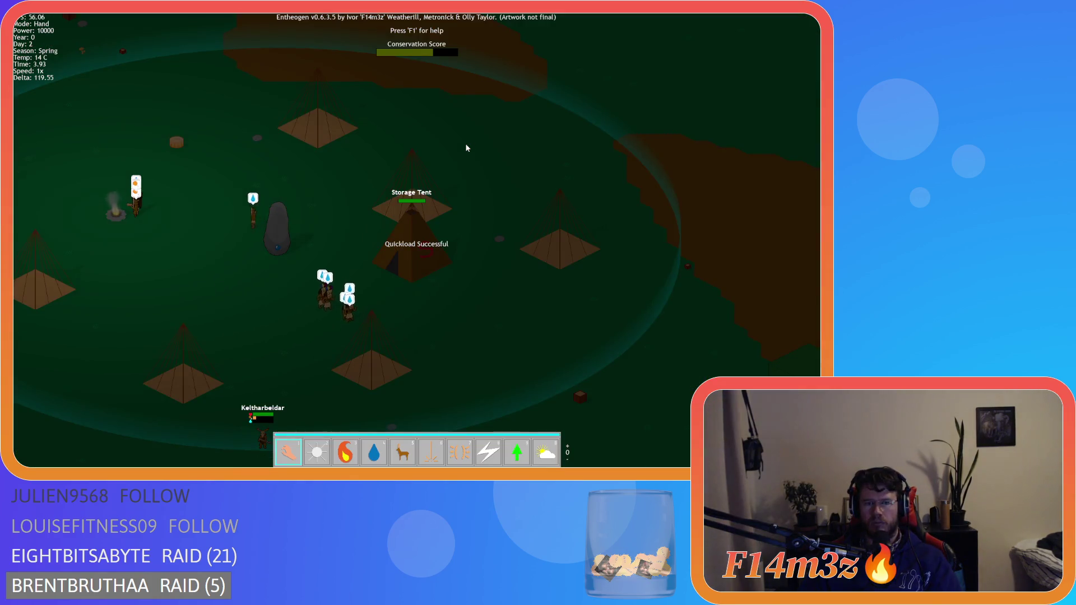
Step: Drag the Inventory window toward the centre and slightly back, close it, and show tent labels
key("i")
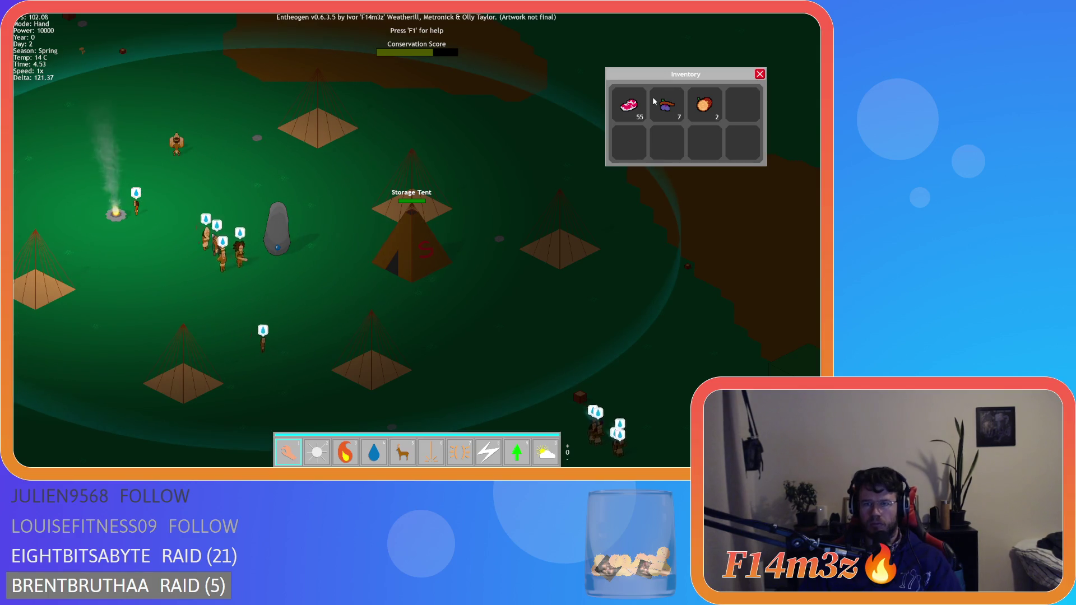
mouse_move(662, 83)
left_mouse_down()
mouse_move(571, 81)
mouse_move(534, 101)
left_mouse_up()
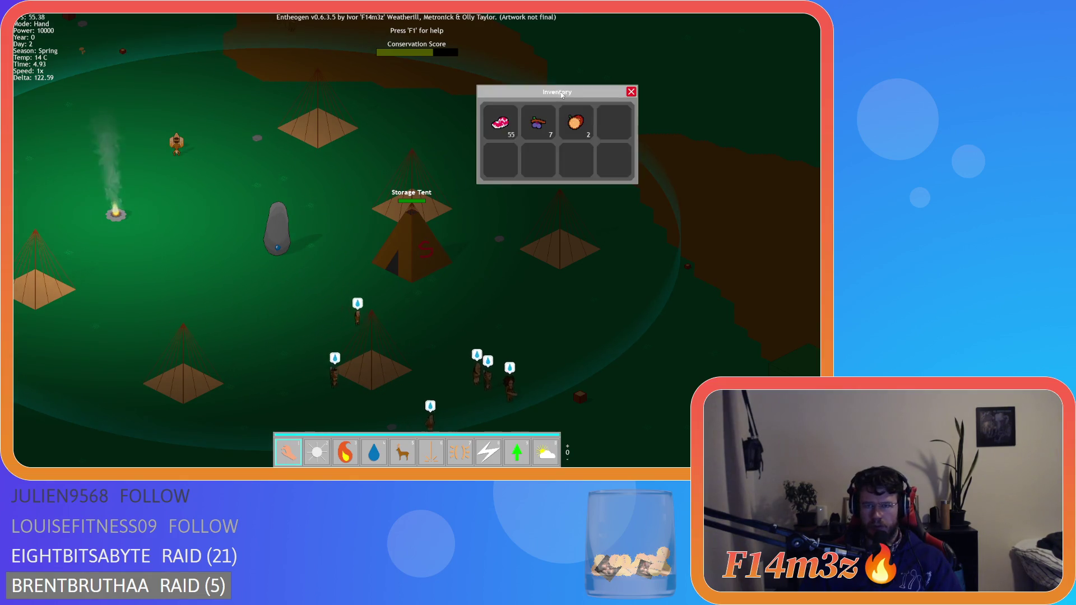
mouse_move(566, 97)
left_mouse_down()
mouse_move(499, 89)
mouse_move(313, 148)
mouse_move(621, 100)
left_mouse_up()
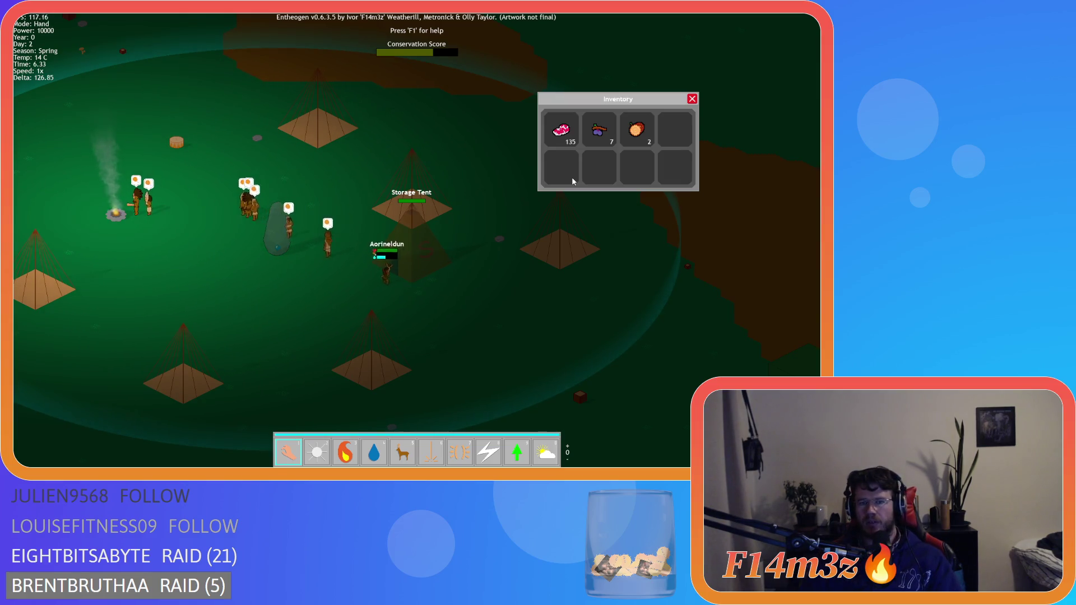
key("i")
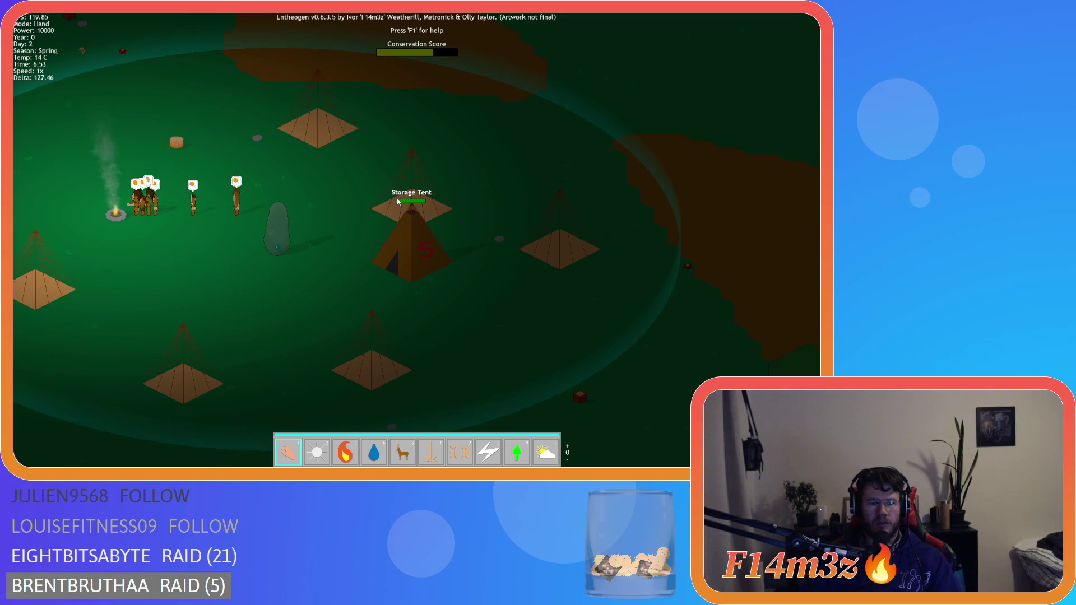
key("alt")
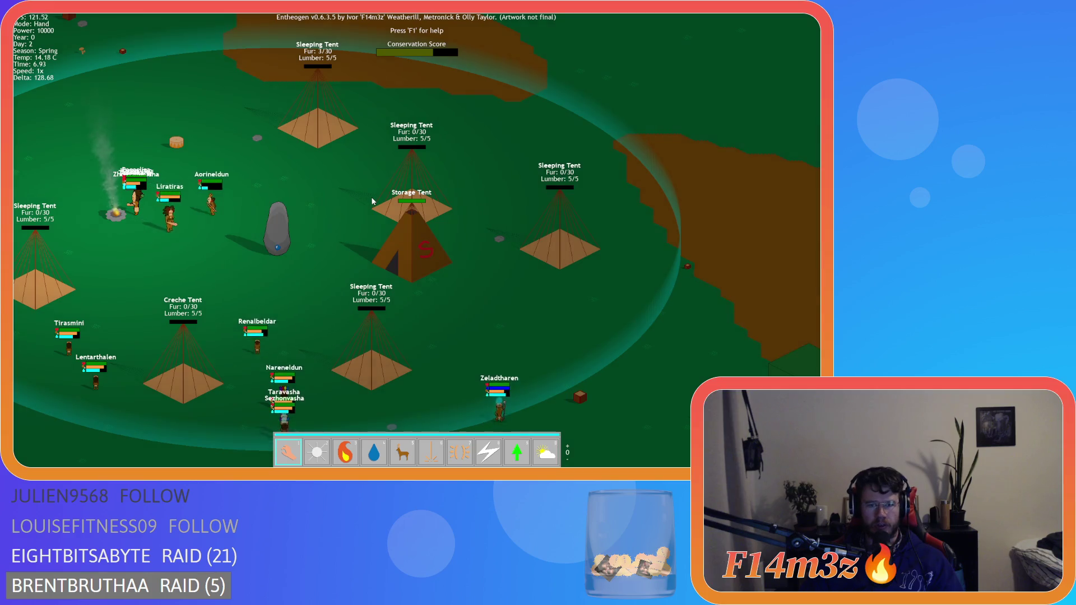
Step: Hide the tent labels, reopen the Storage Tent inventory, and move its window down and right
key("a")
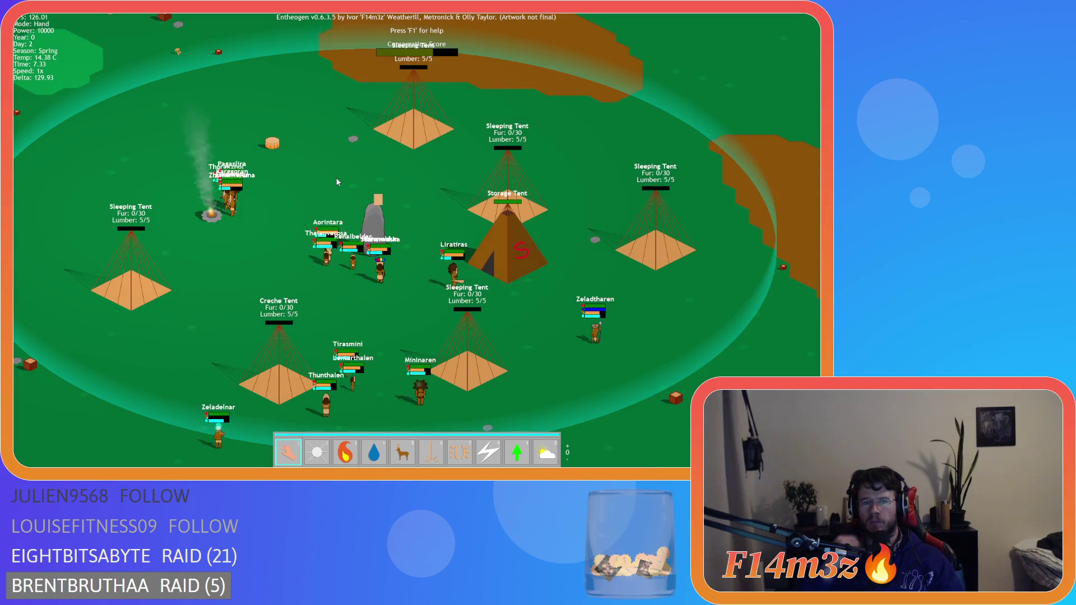
key("alt")
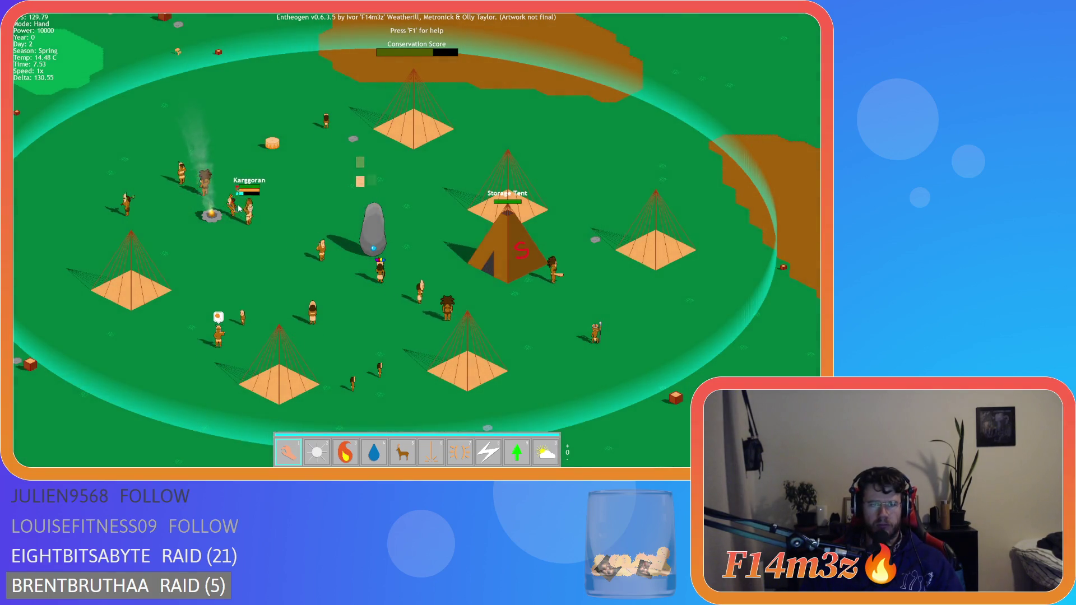
key("d")
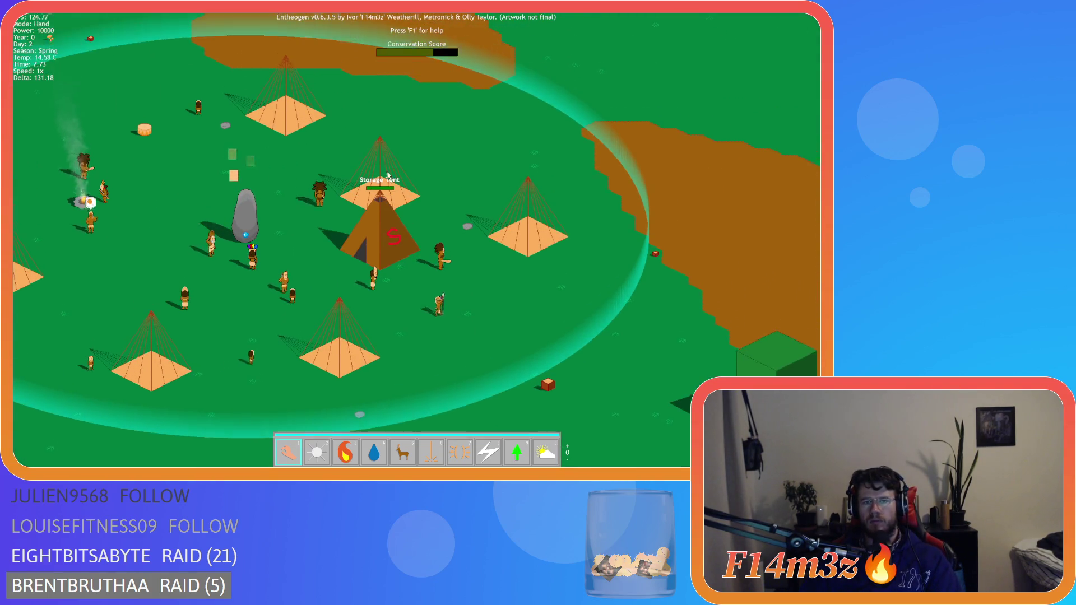
left_click(385, 232)
key("a")
key("s")
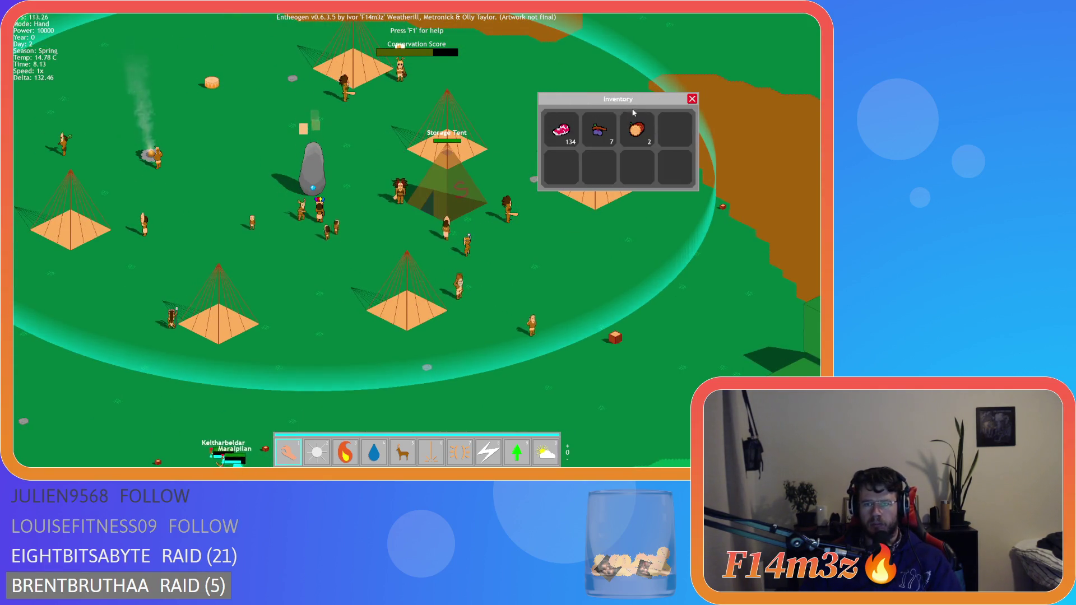
mouse_move(615, 99)
left_mouse_down()
mouse_move(602, 102)
mouse_move(646, 141)
mouse_move(639, 180)
left_mouse_up()
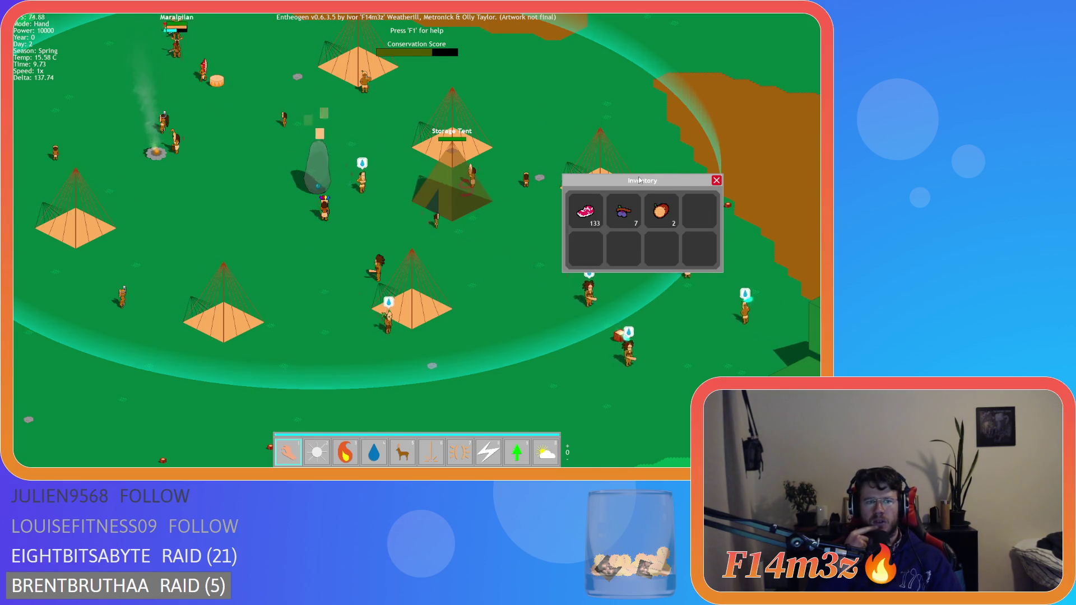
Step: Drag the Inventory window up to the top right and toggle it closed and open there
key("w")
key("a")
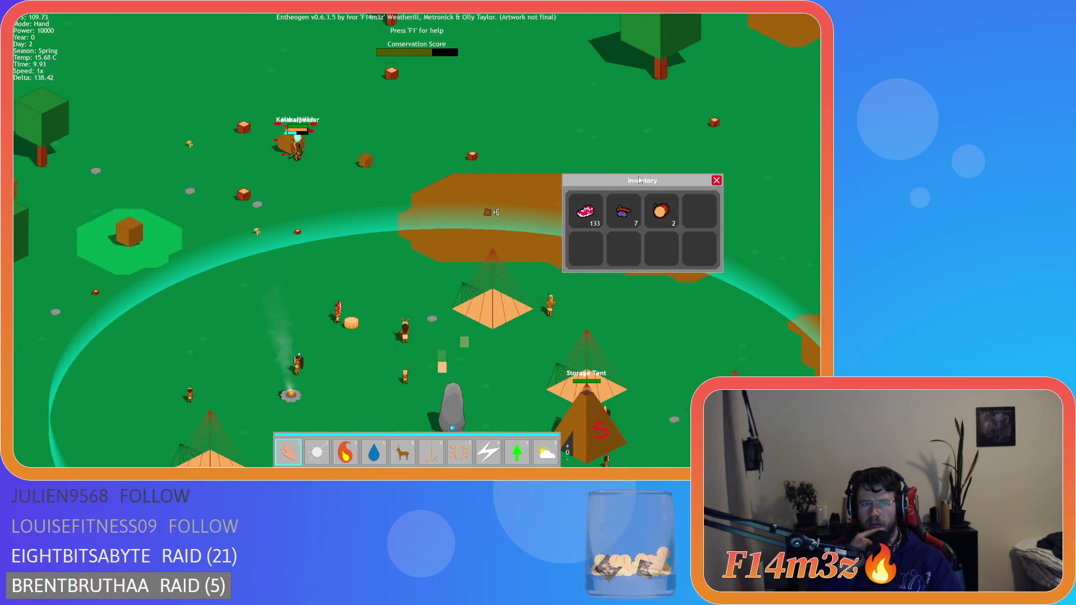
key("s")
key("d")
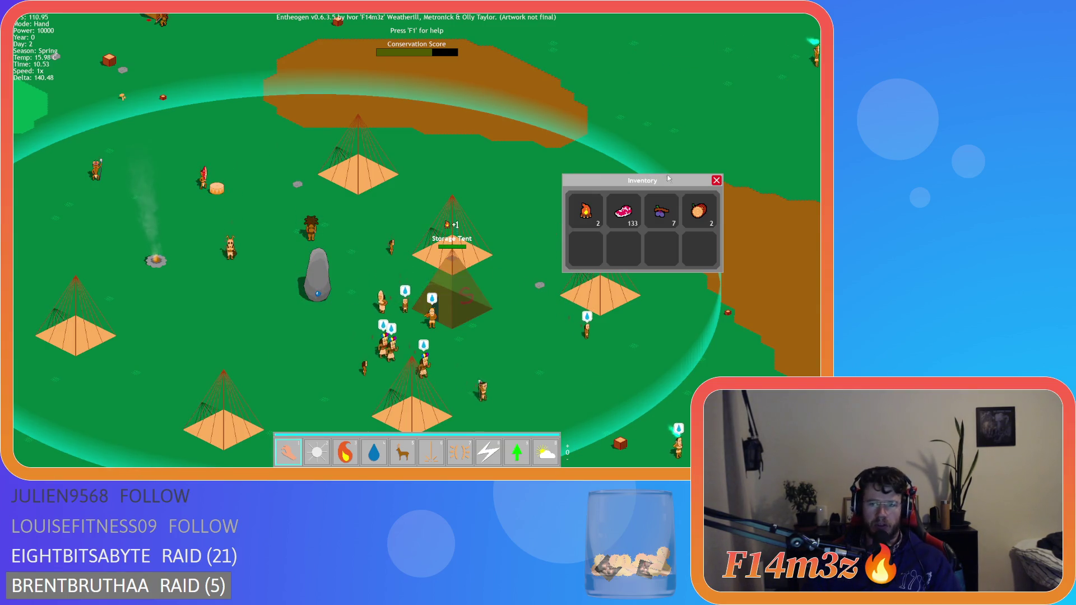
key("s")
key("d")
mouse_move(624, 177)
left_mouse_down()
mouse_move(538, 72)
mouse_move(632, 88)
left_mouse_up()
key("i")
key("i")
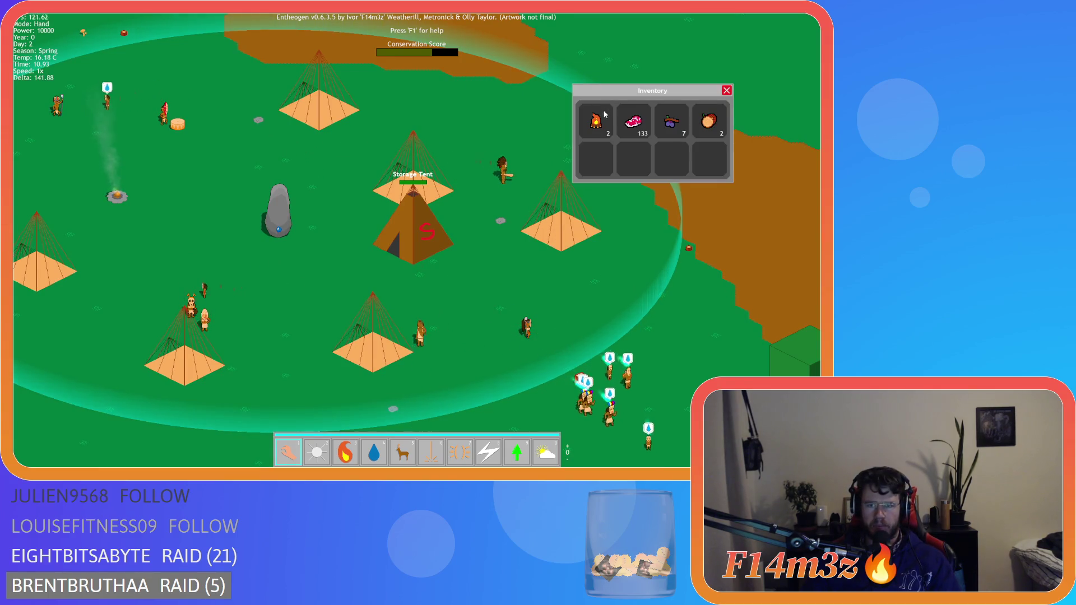
key("w")
key("s")
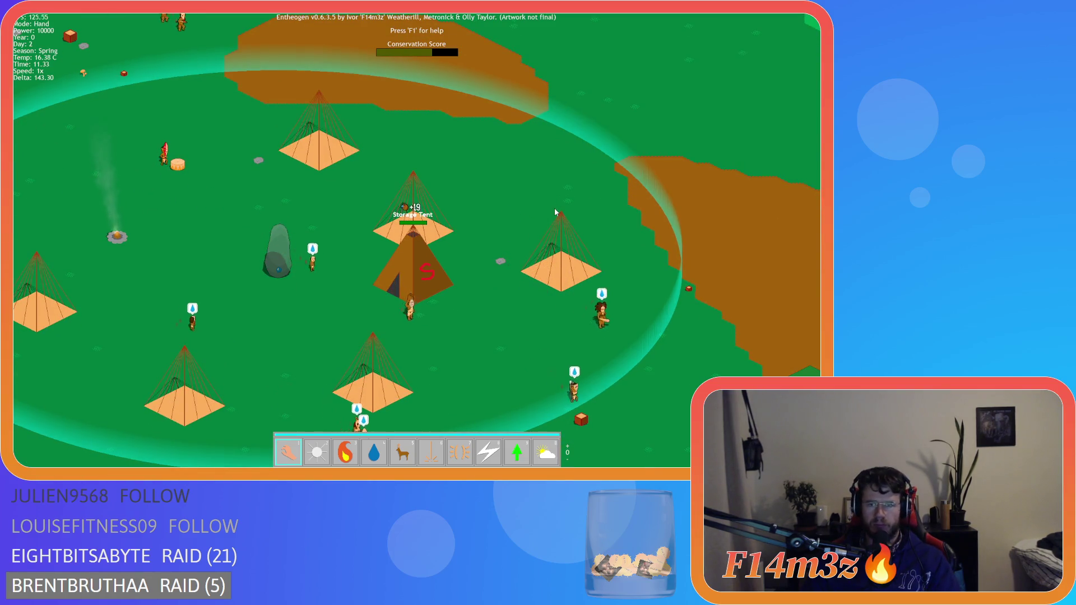
key("i")
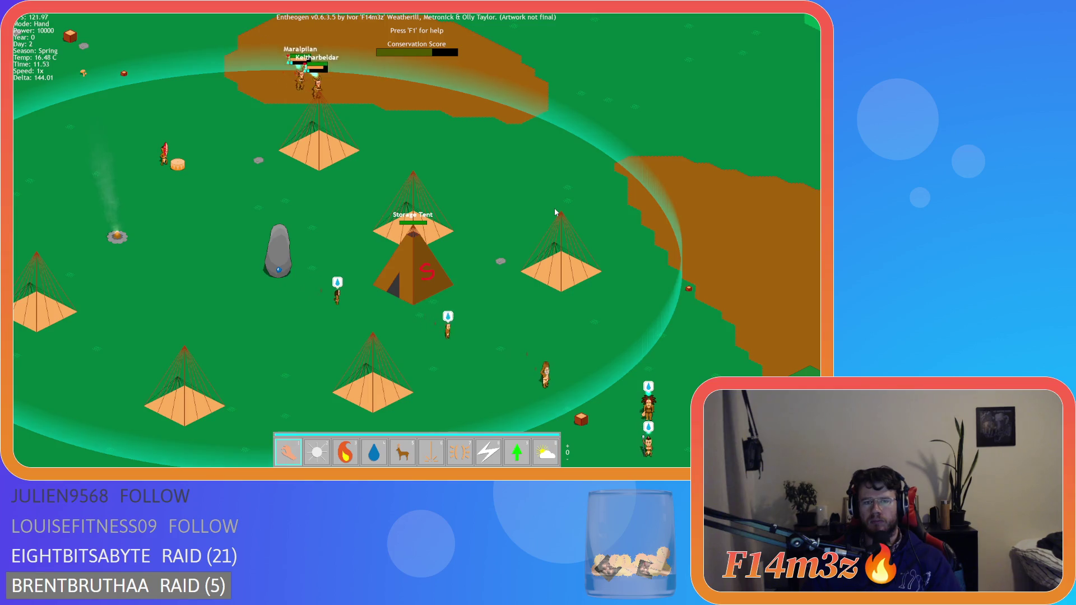
key("i")
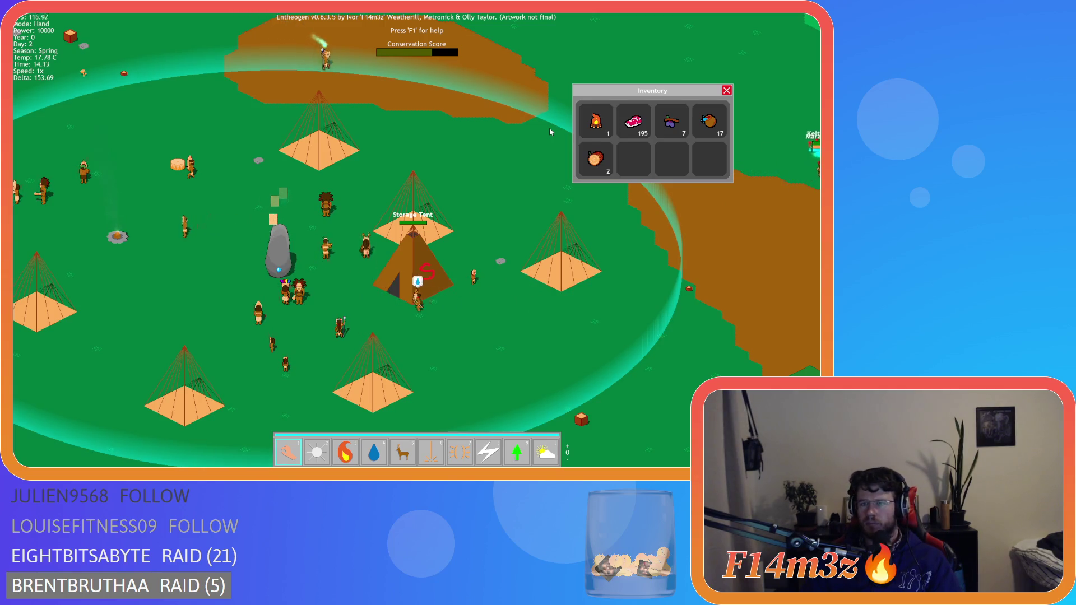
Step: Pan around the village, then close and reopen the Inventory window
key("Left")
key("Left")
key("Up")
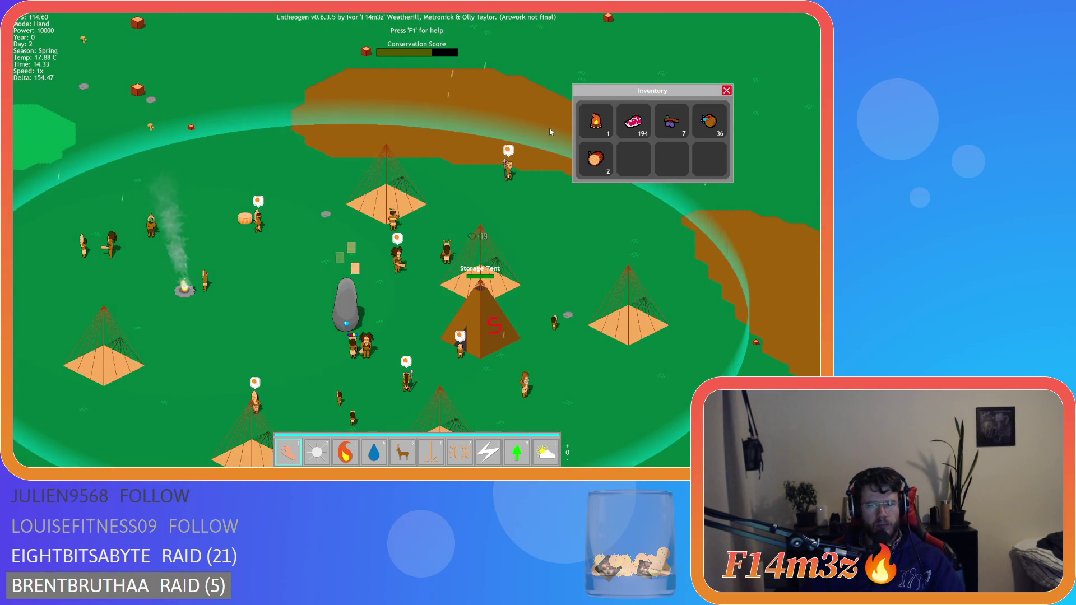
key("Down")
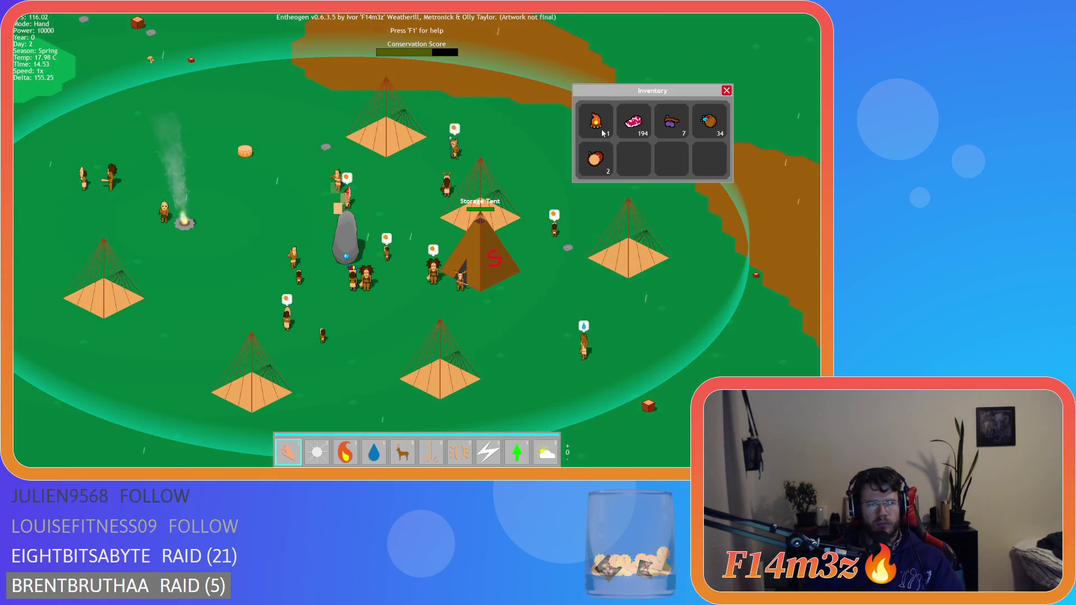
left_click(726, 90)
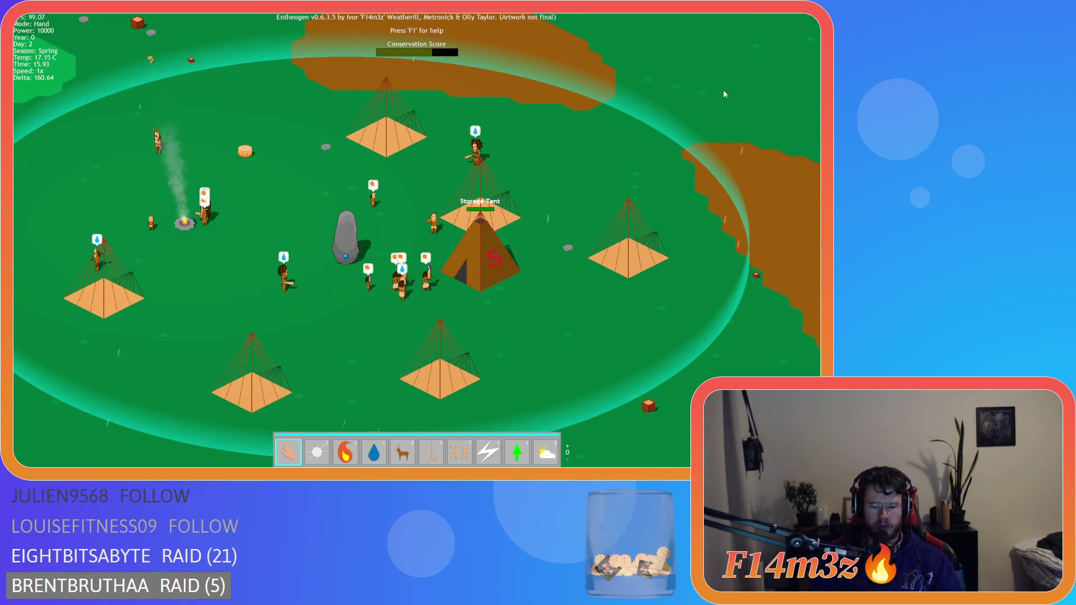
key("i")
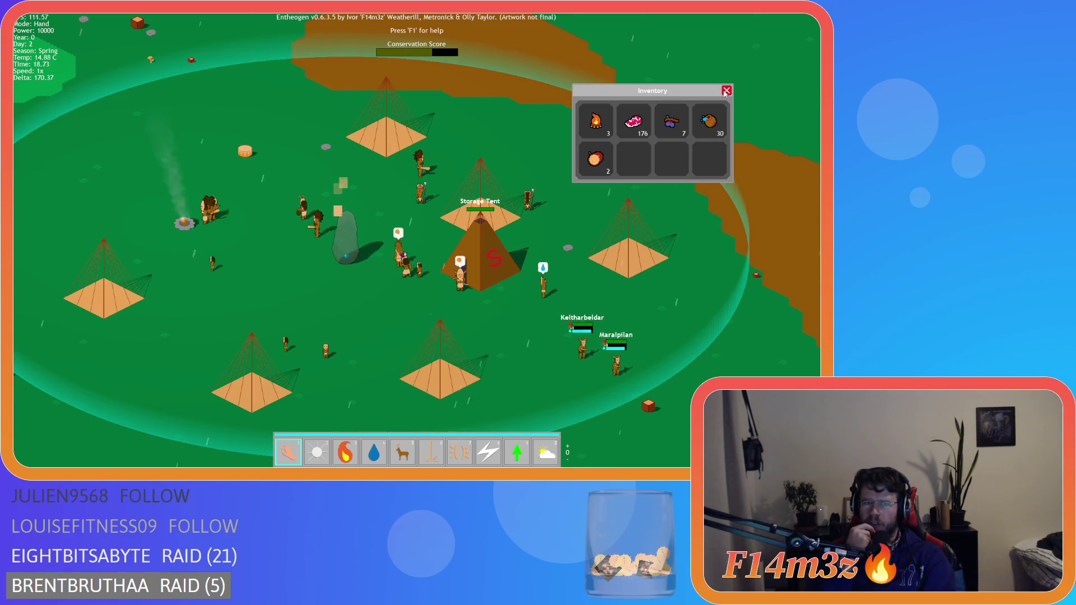
Step: Open and then close the grey standing stone's action menu
left_click(346, 247)
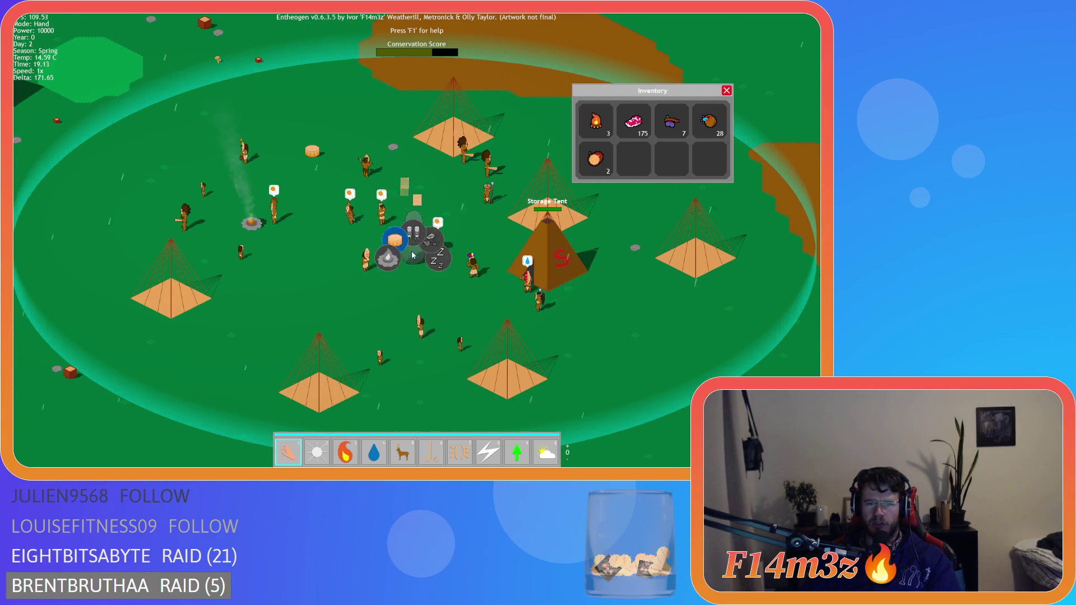
key("w")
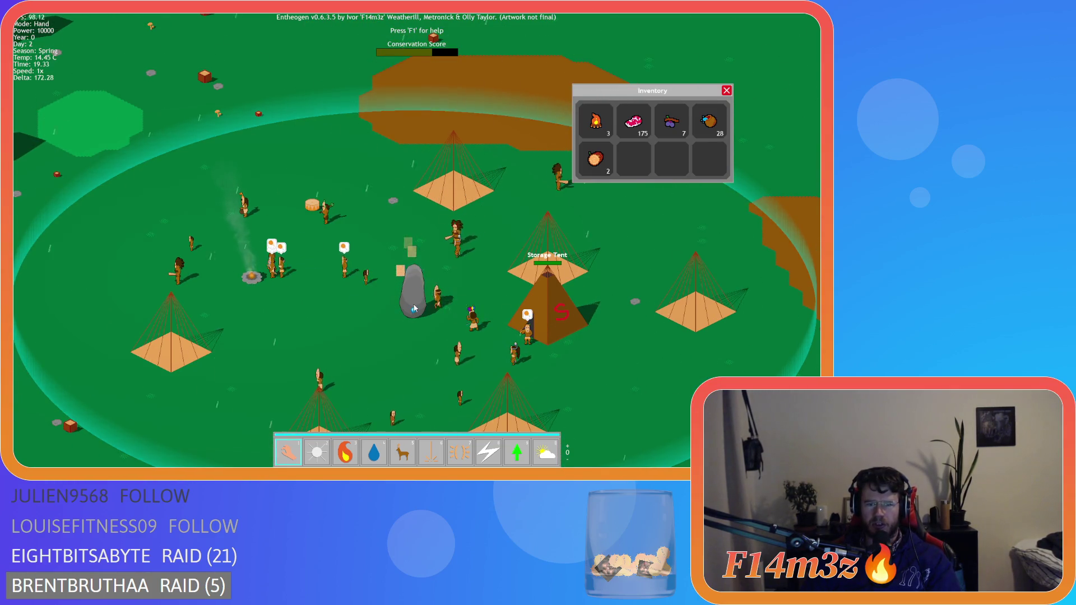
key("s")
left_click_drag(416, 241, 418, 280)
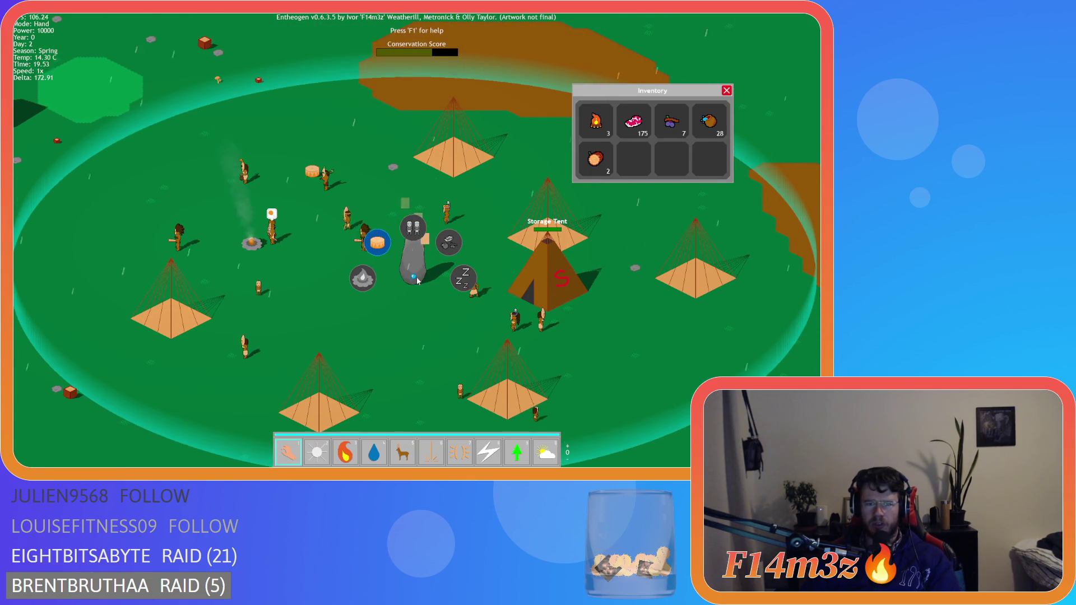
left_click(418, 280)
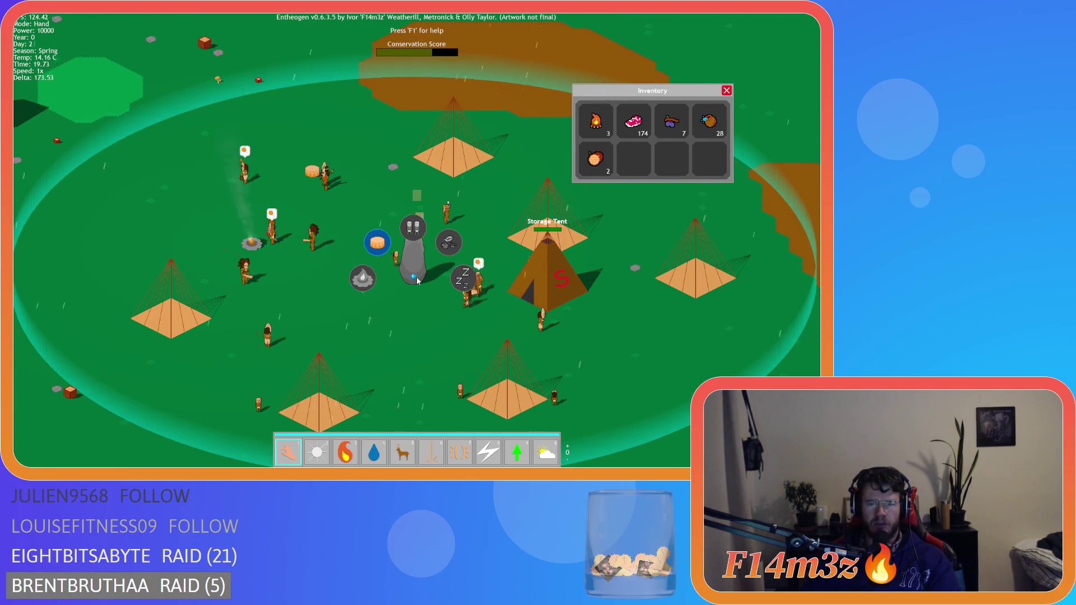
left_click(419, 278)
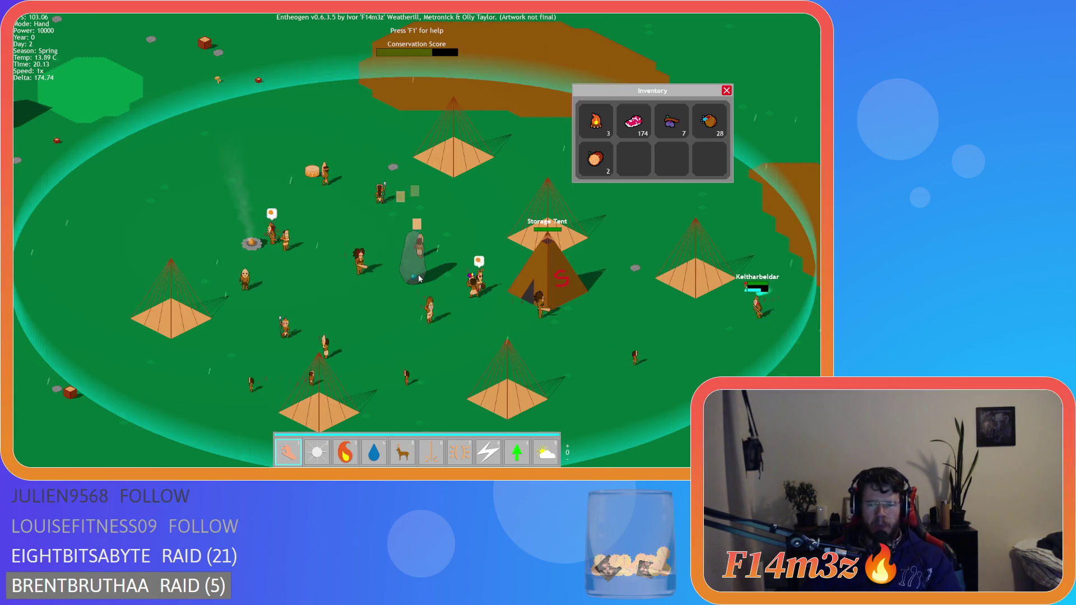
Step: Toggle the Inventory window again and bring up the Tribe panel with population roles
key("i")
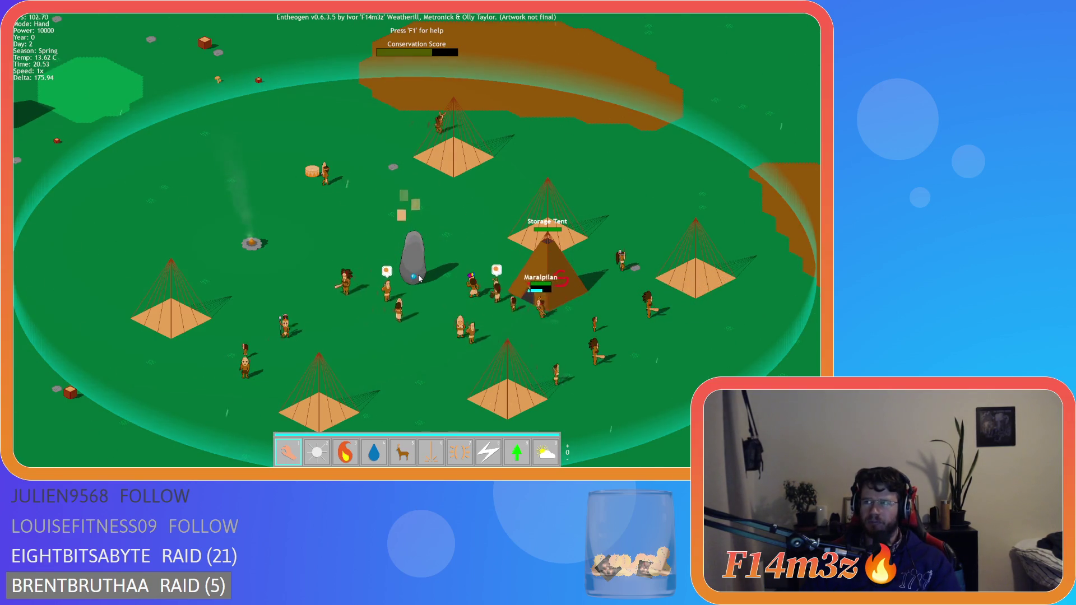
key("i")
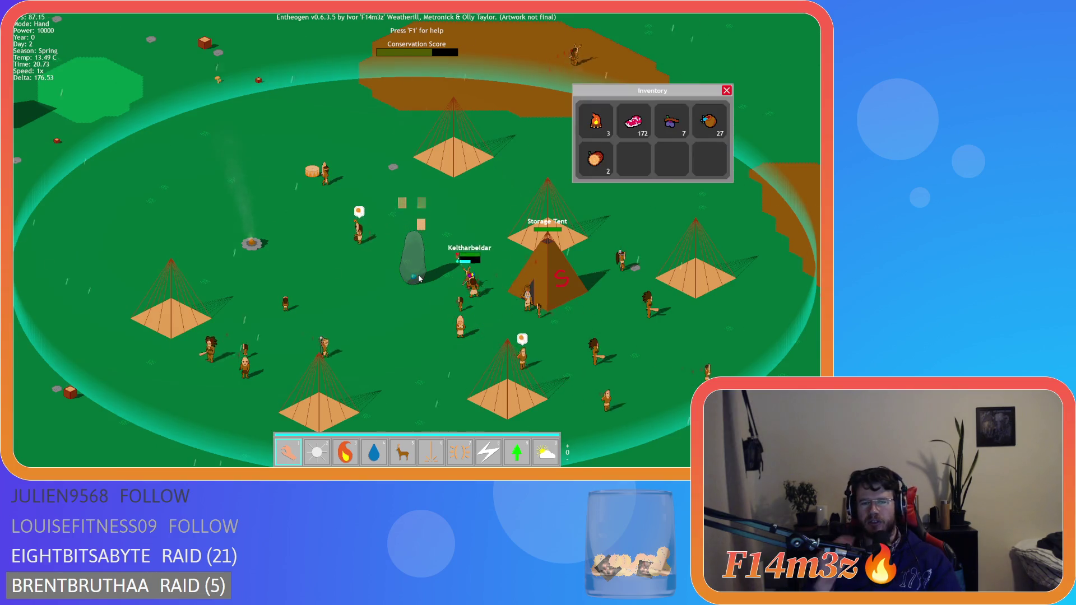
key("i")
key("i")
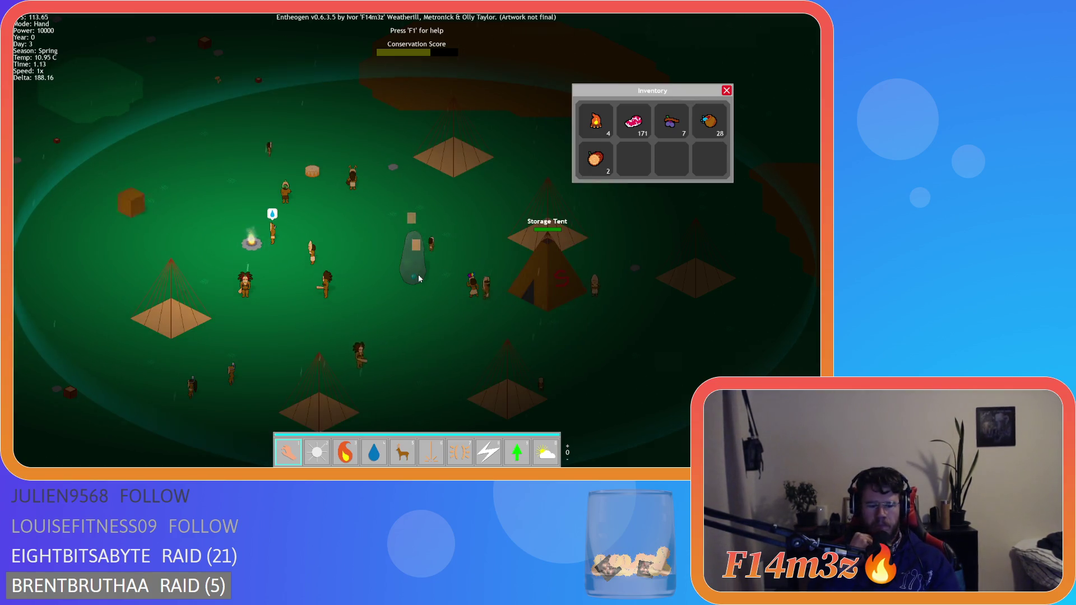
key("t")
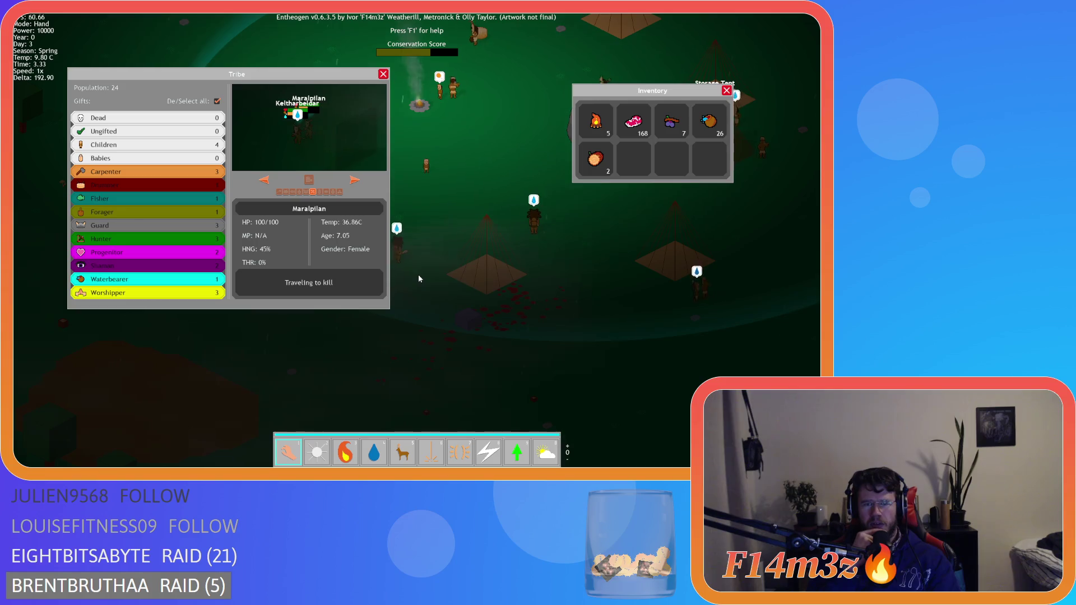
Step: Pan the map north and west, then move the Tribe window right and down
key("w")
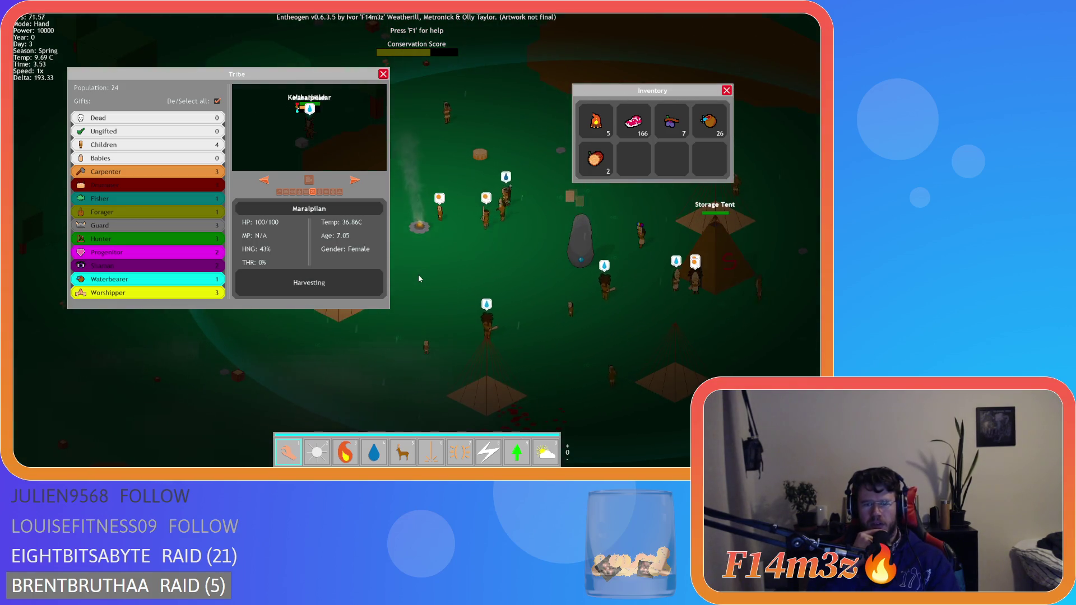
key("w")
key("s")
key("s")
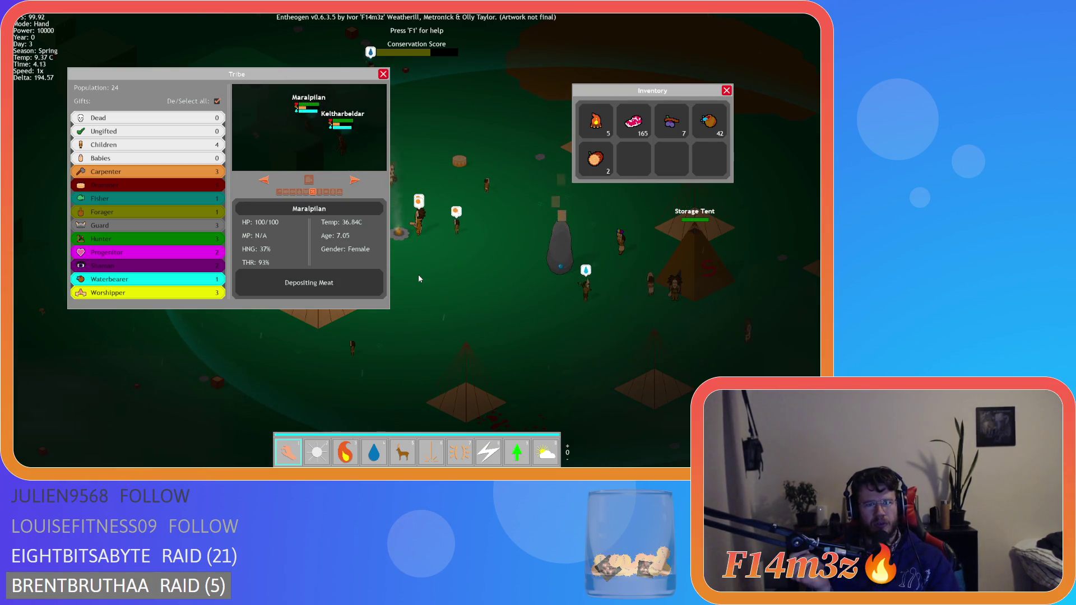
key("a")
key("w")
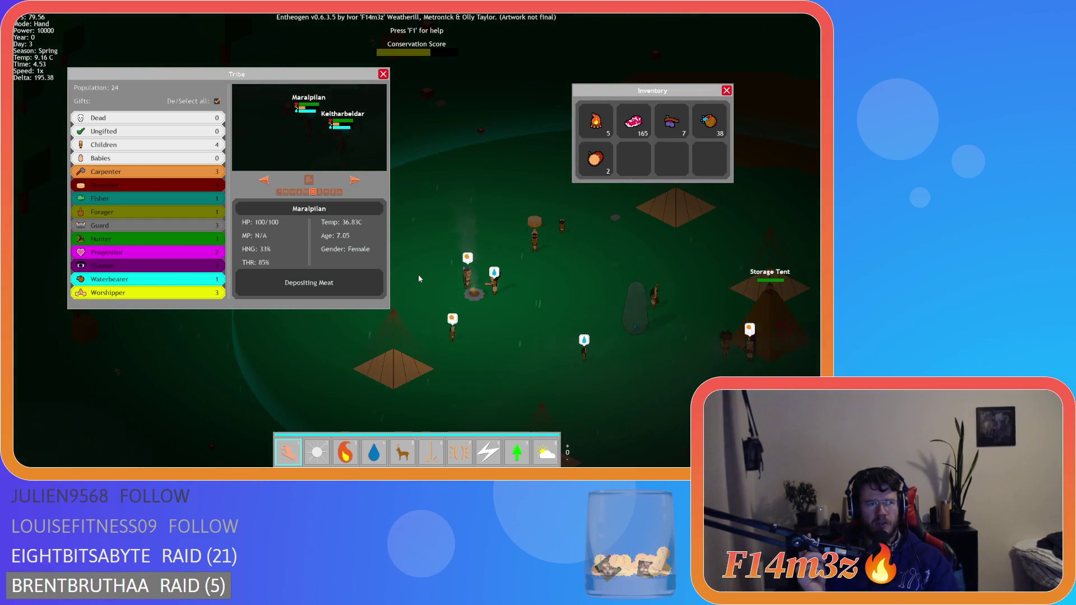
key("w")
key("d")
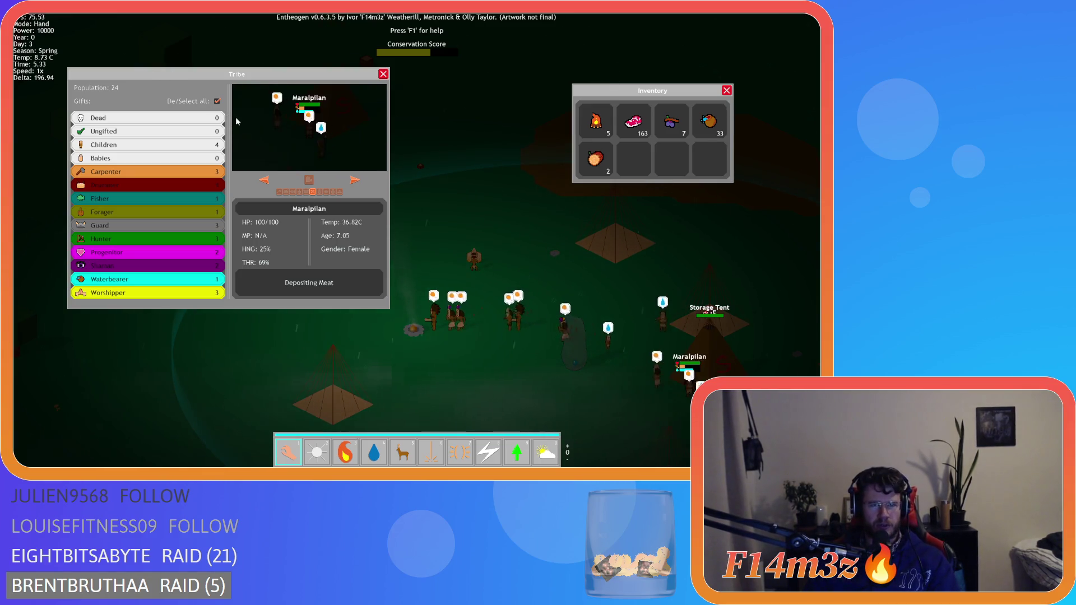
left_click_drag(162, 76, 256, 111)
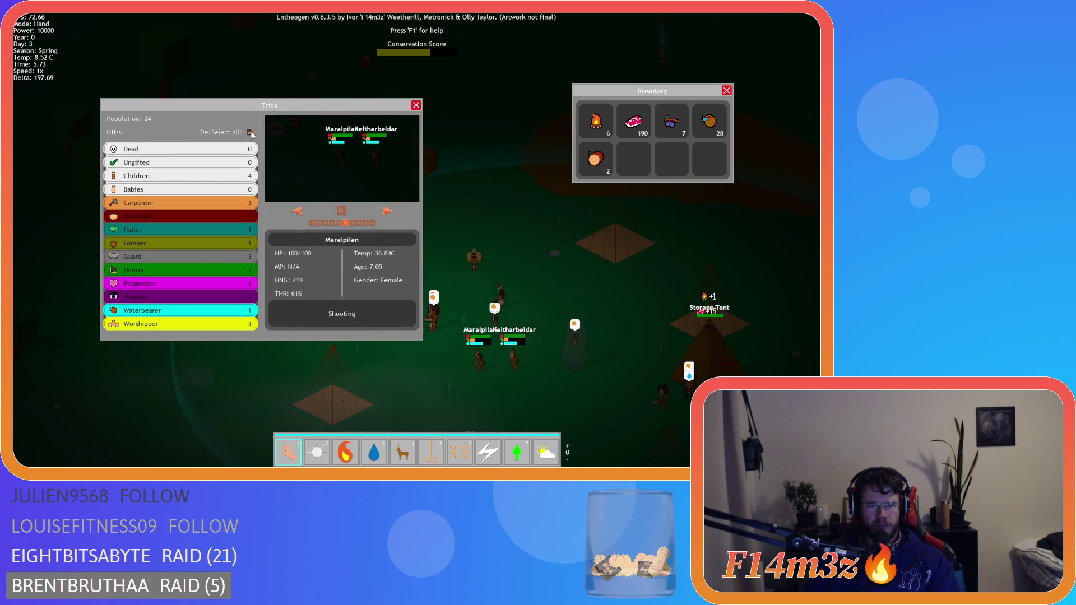
Step: Pan the map around the storage tent while the inventory counts keep updating
key("s")
key("d")
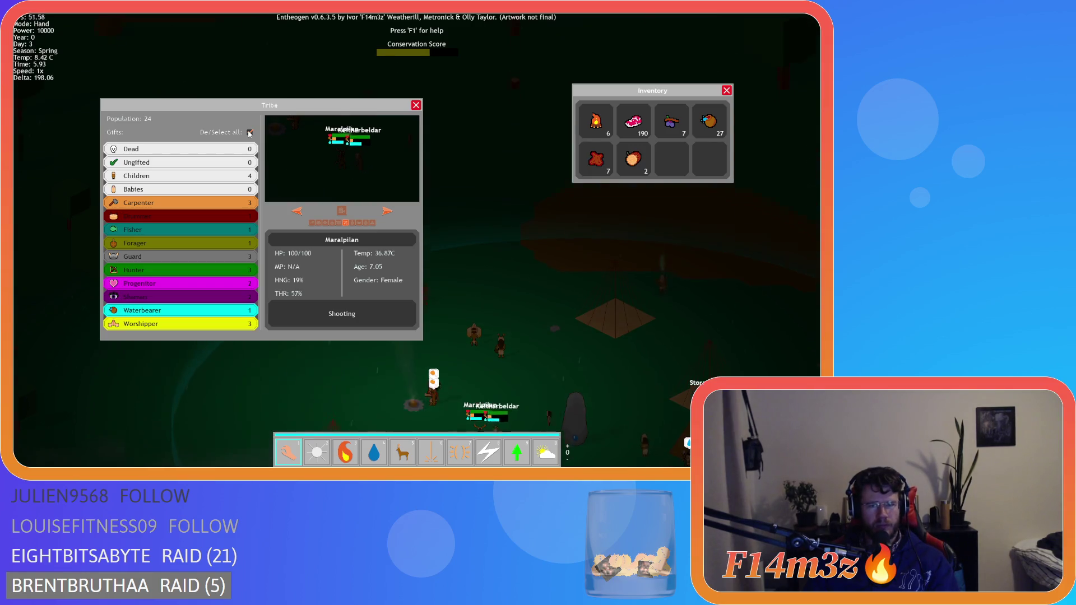
key("d")
key("w")
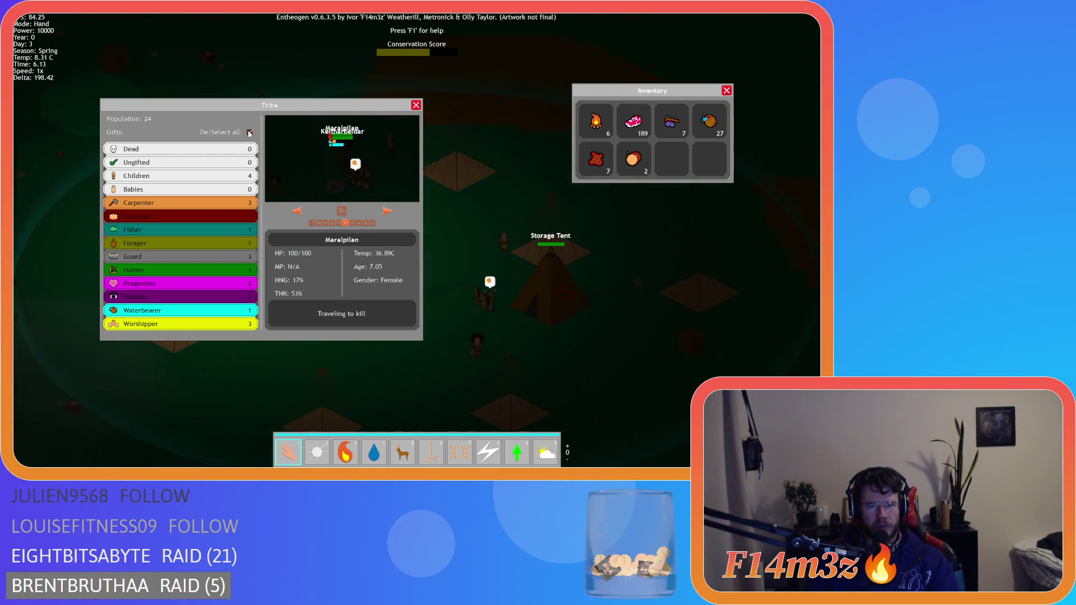
key("a")
key("w")
key("s")
key("w")
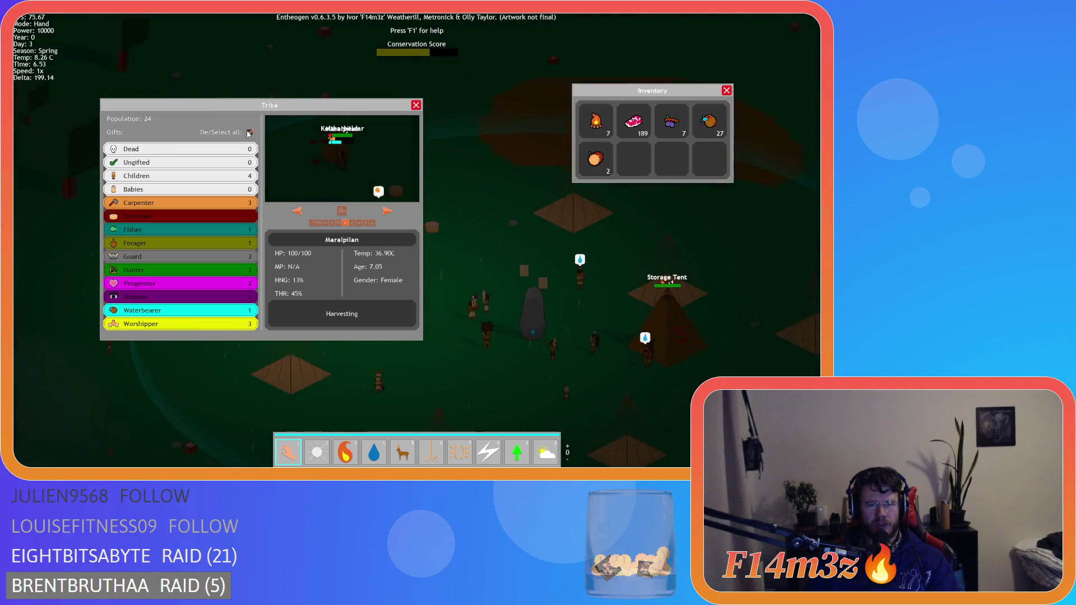
key("a")
key("d")
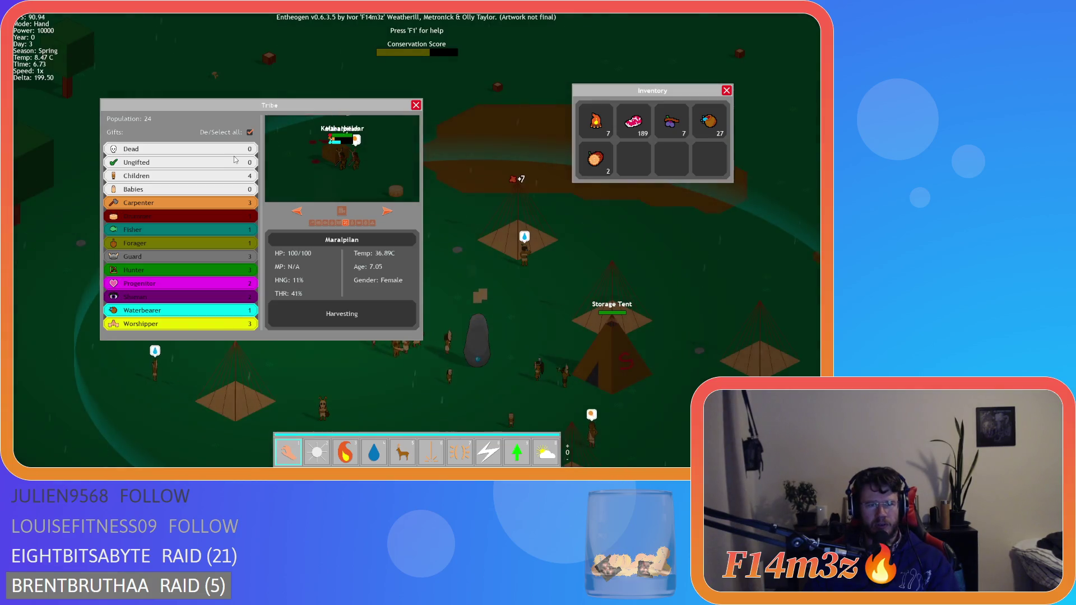
key("a")
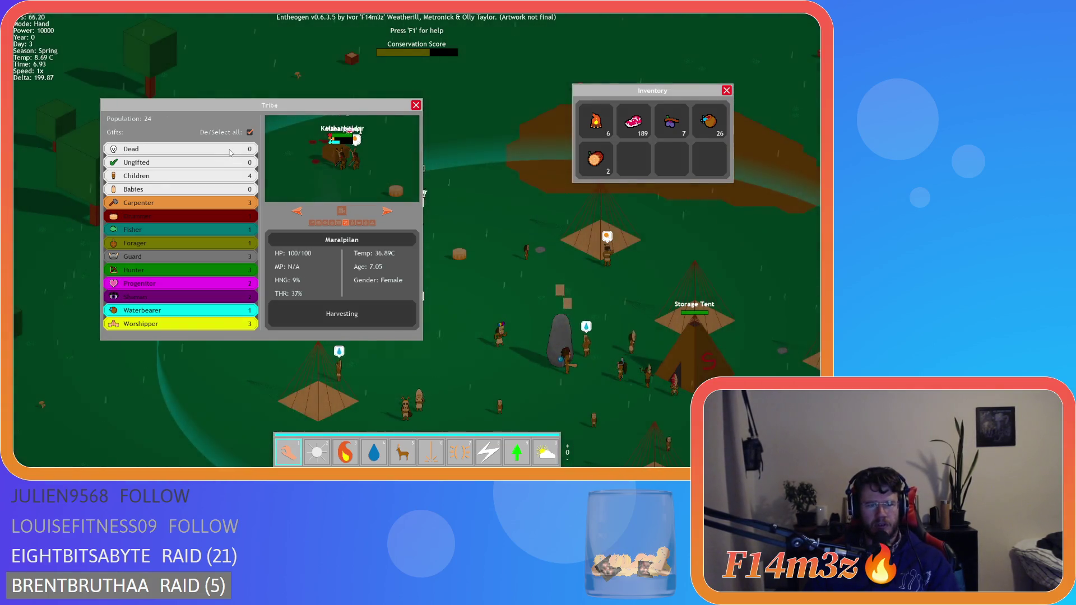
key("s")
key("d")
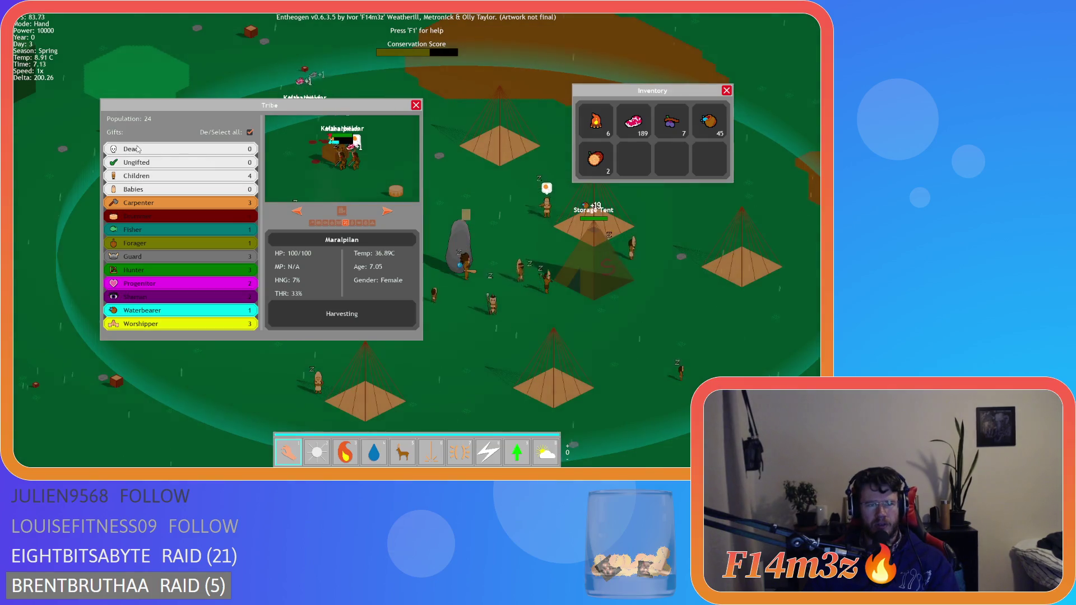
Step: Narrow the gift selection to Babies only, then select all gift groups again
left_click(131, 153)
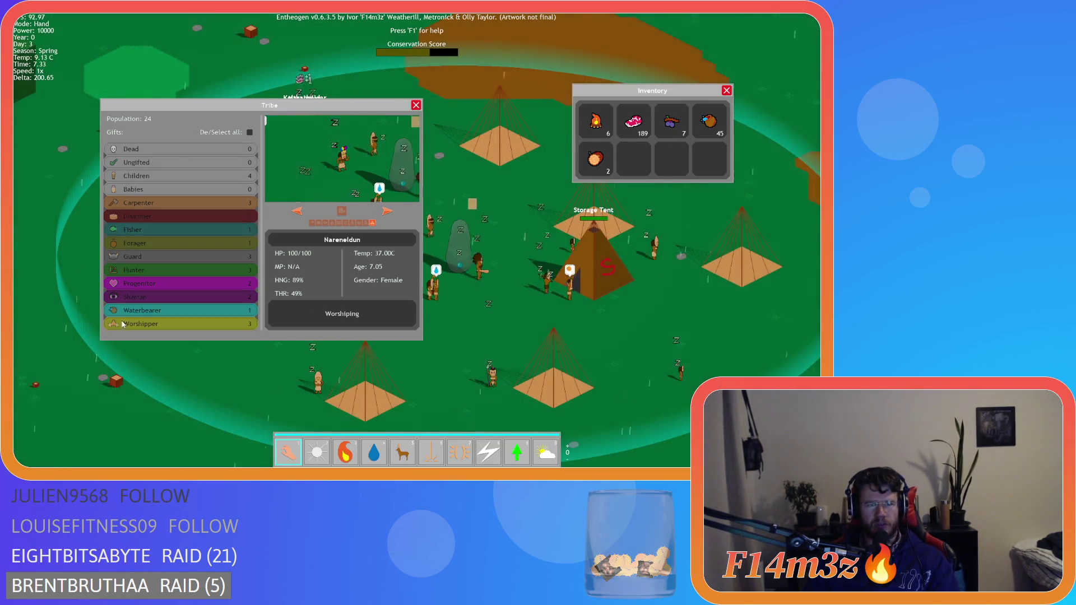
left_click(148, 187)
left_click(150, 147)
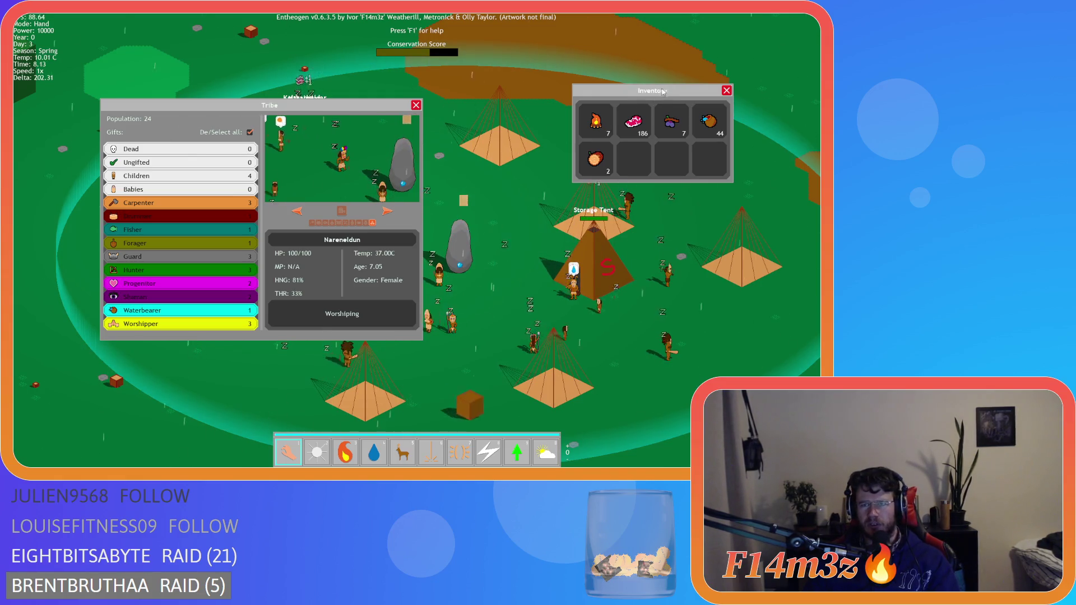
Step: Reposition the Inventory window and pan the view to centre on the Storage Tent
mouse_move(663, 92)
left_mouse_down()
mouse_move(645, 102)
mouse_move(650, 161)
left_mouse_up()
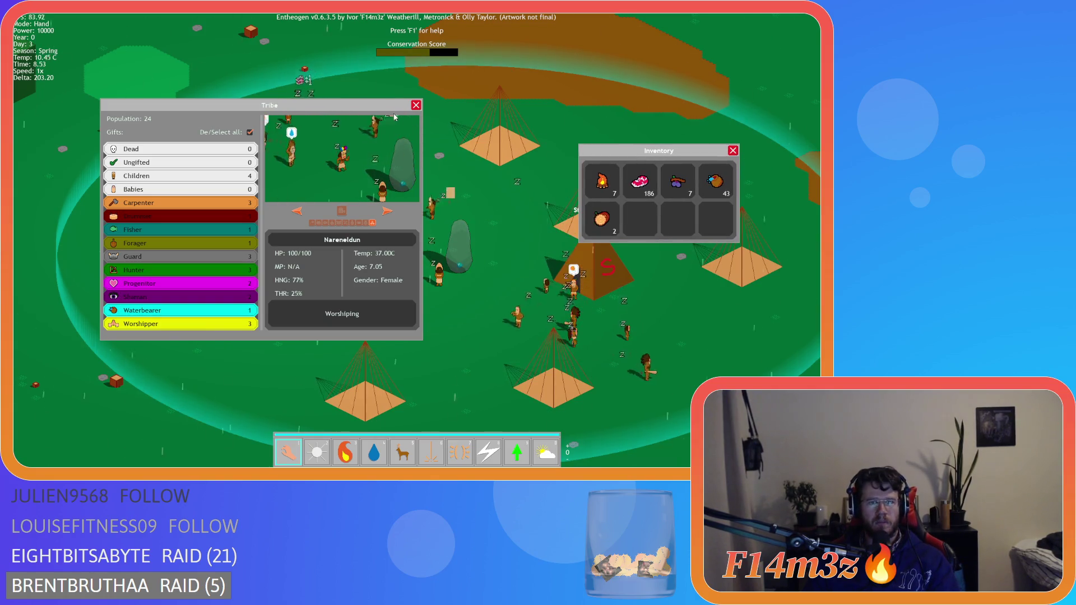
key("w")
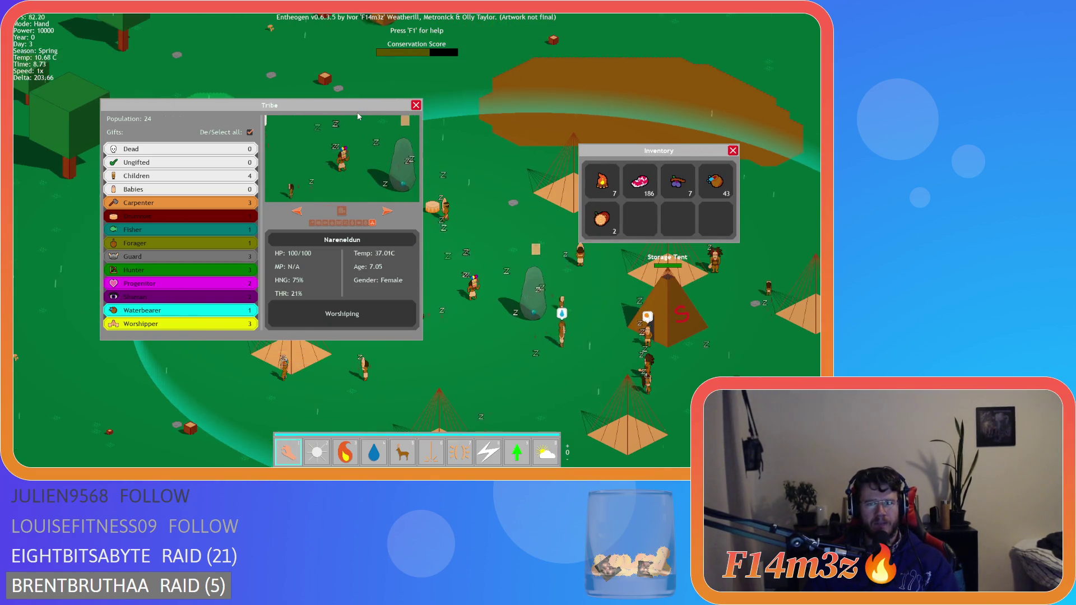
key("s")
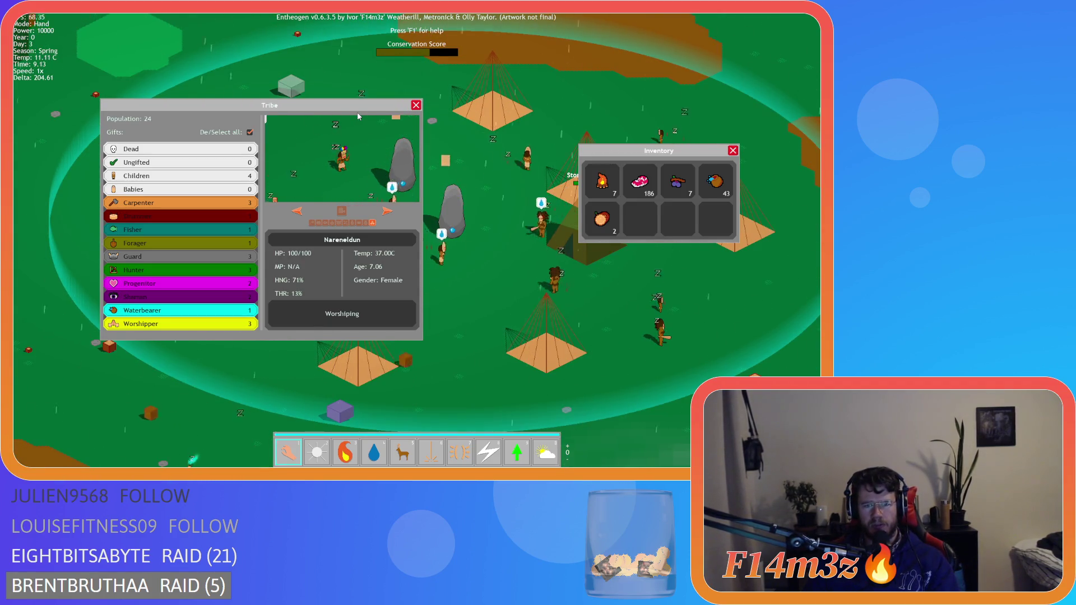
key("s")
key("d")
key("w")
key("a")
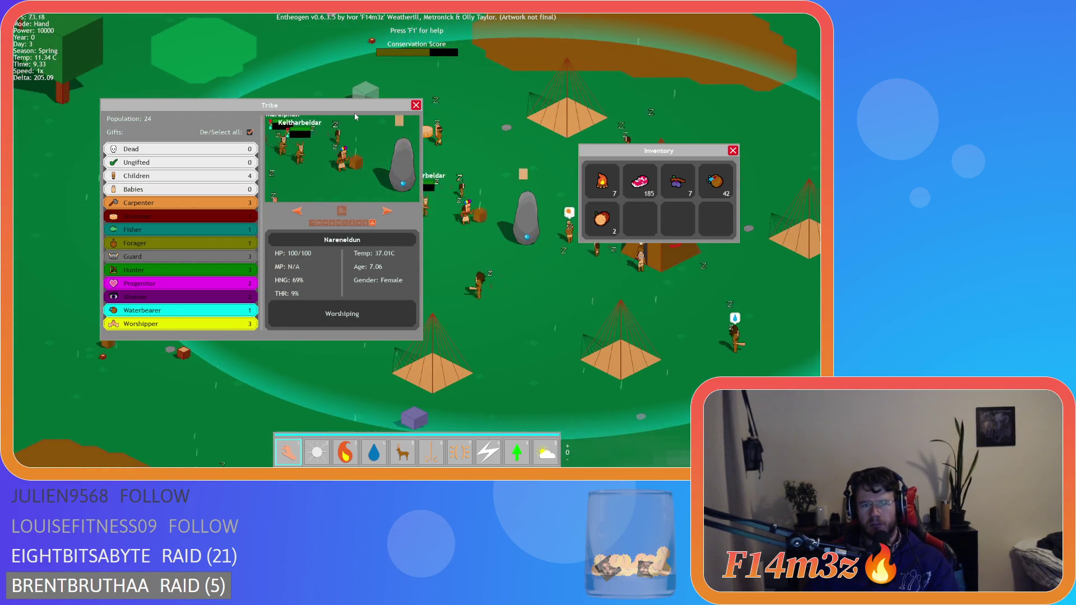
key("d")
key("s")
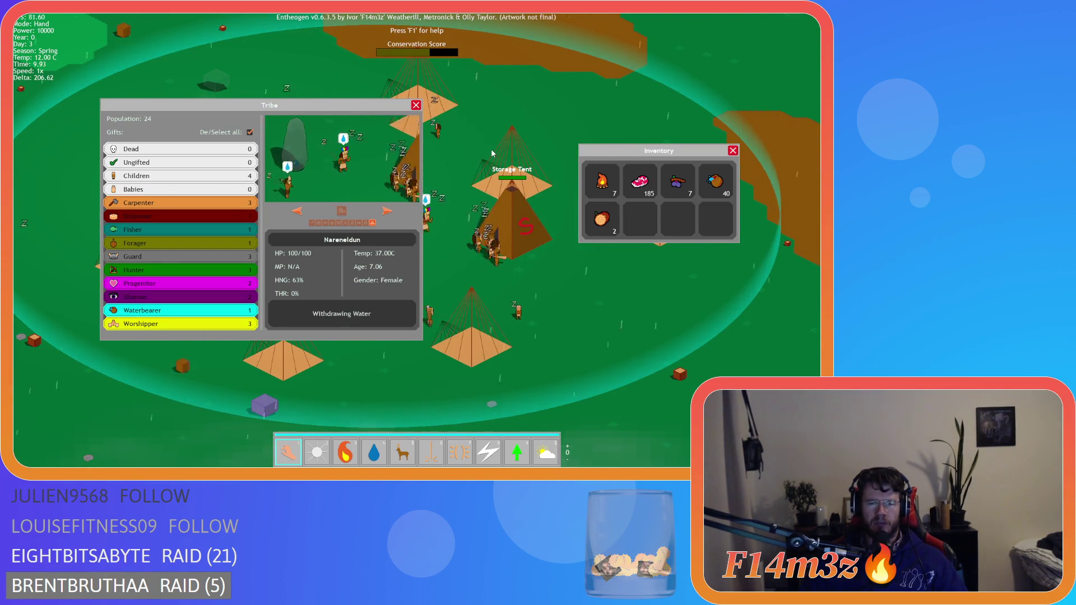
mouse_move(639, 150)
left_mouse_down()
mouse_move(618, 84)
mouse_move(626, 109)
mouse_move(681, 81)
left_mouse_up()
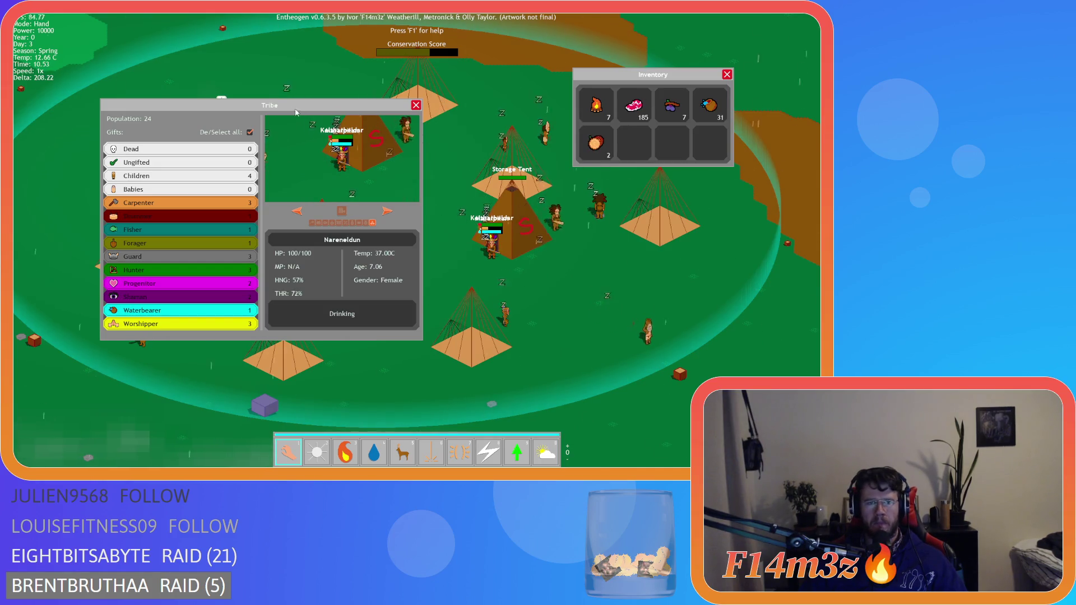
Step: Move the Tribe window up-left, filter to Carpenter, step back through villagers, then close Tribe
mouse_move(275, 104)
left_mouse_down()
mouse_move(255, 87)
mouse_move(260, 68)
left_mouse_up()
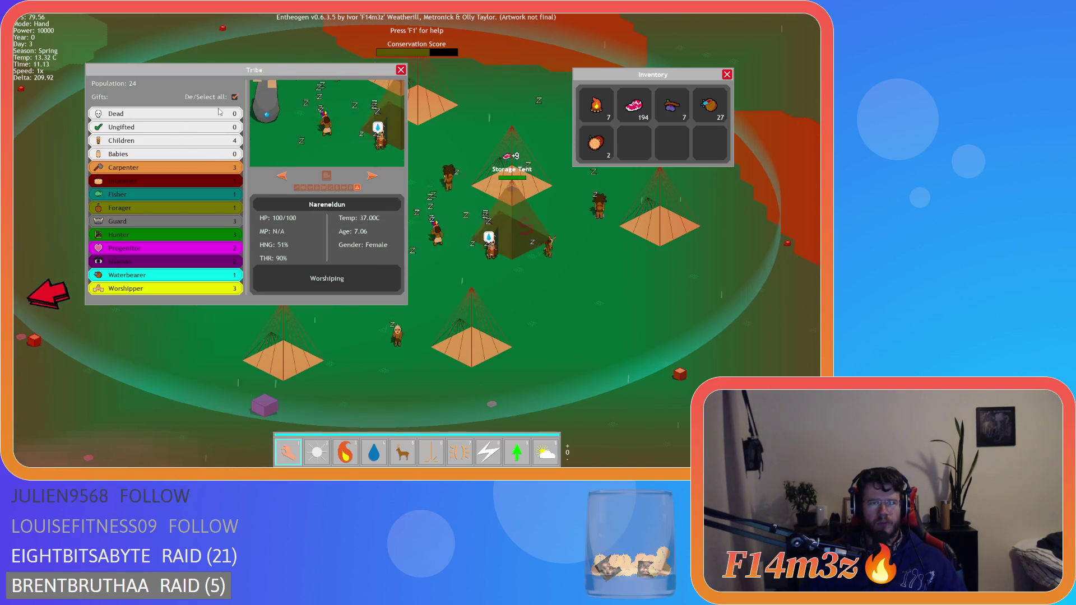
left_click(199, 168)
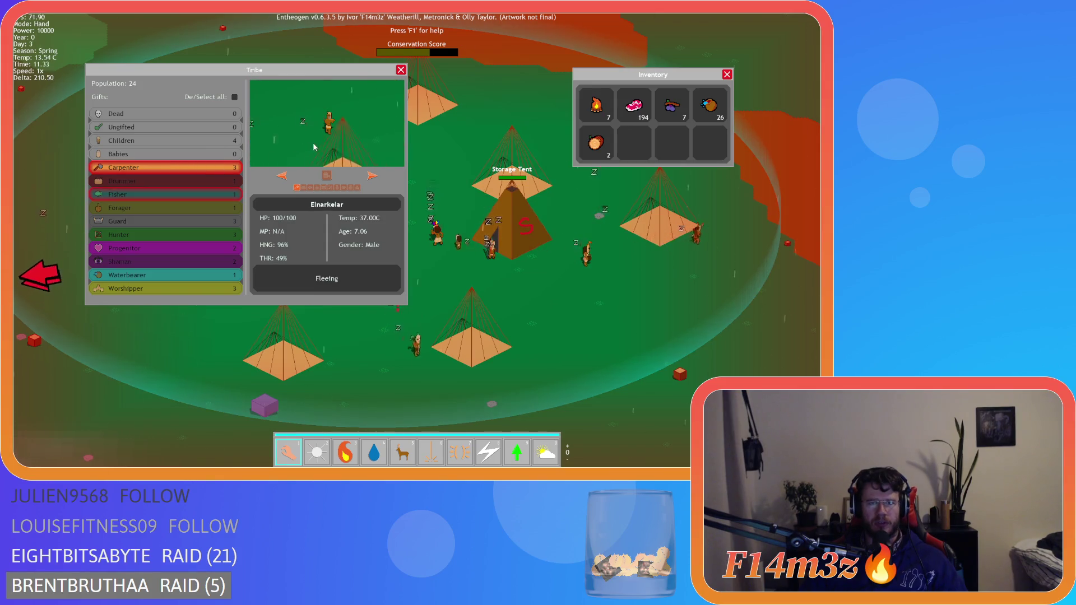
left_click(283, 177)
left_click(284, 177)
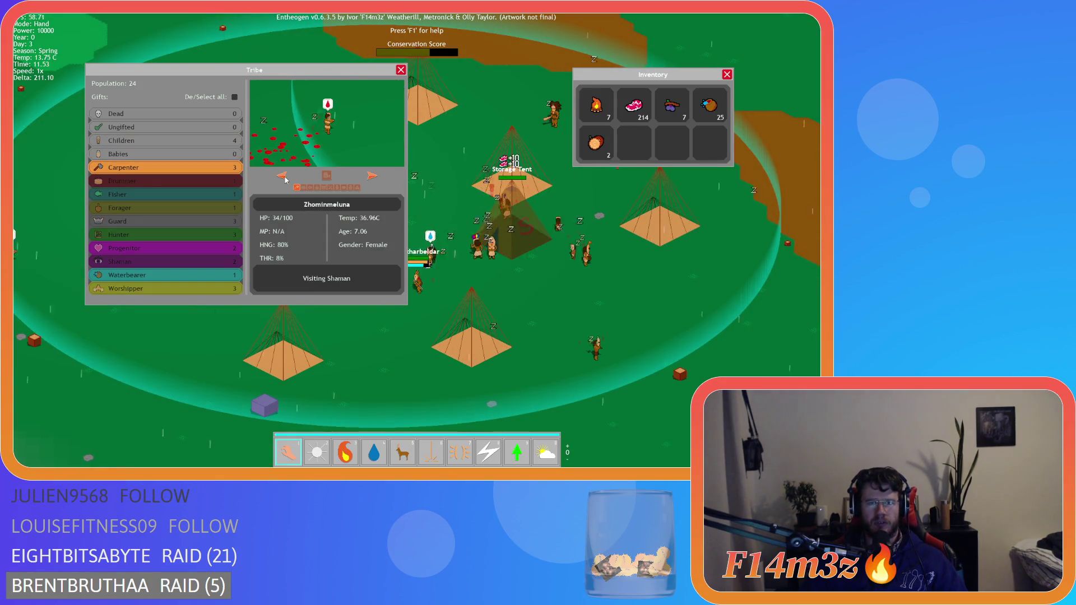
left_click(283, 177)
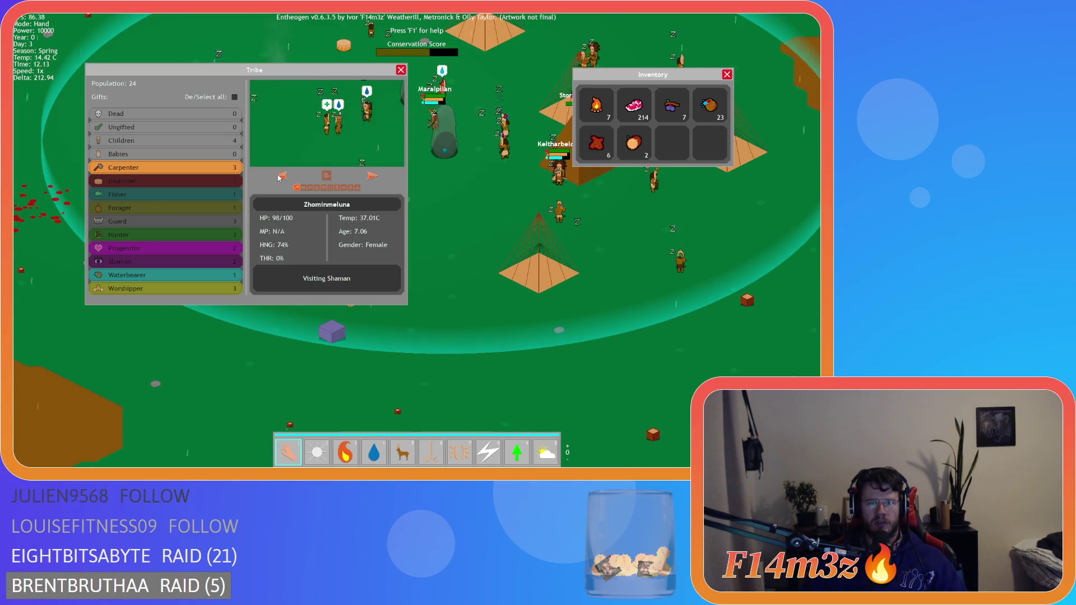
left_click(281, 177)
key("a")
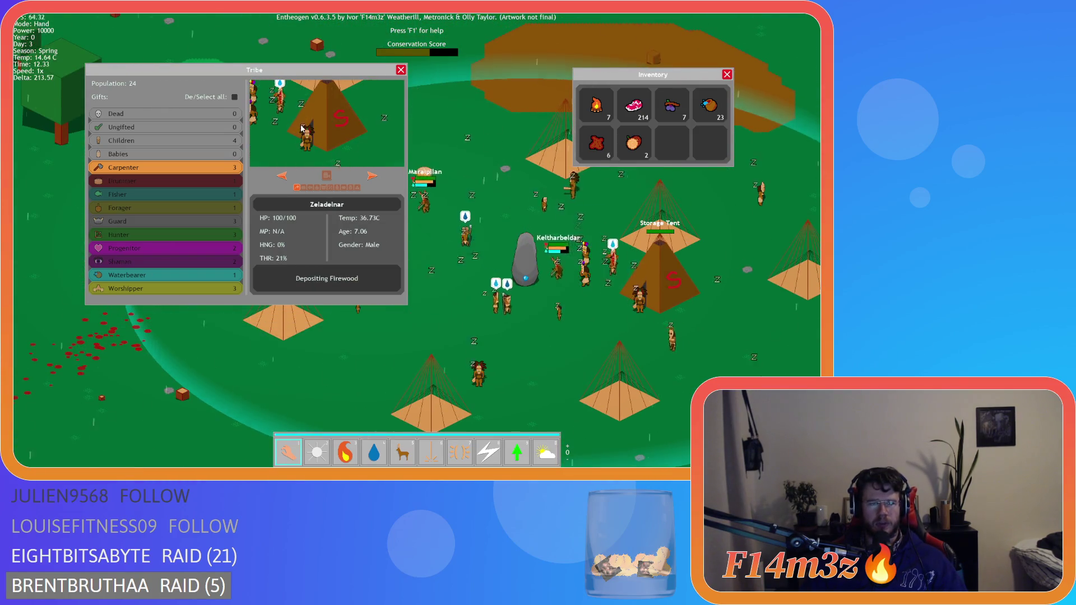
left_click(401, 70)
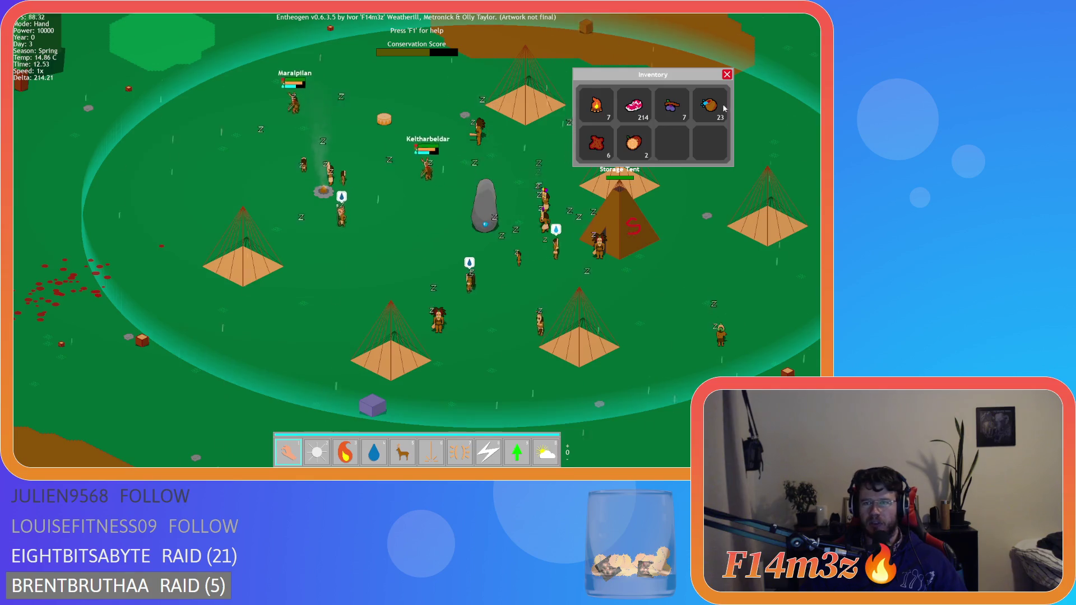
Step: Close the Inventory window and pan around the village and forest with WASD
left_click(726, 78)
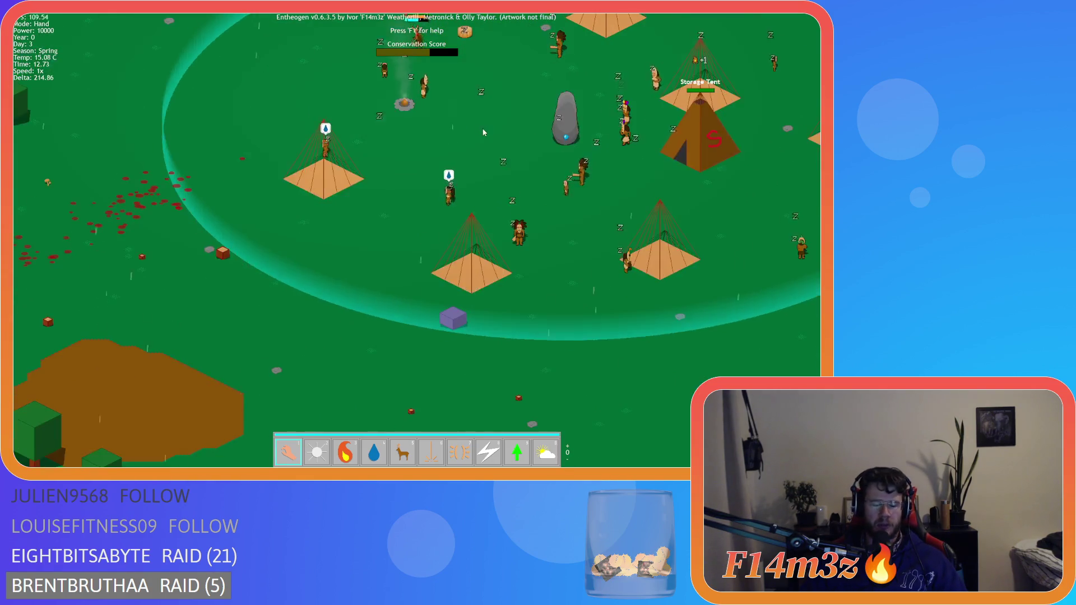
key("a")
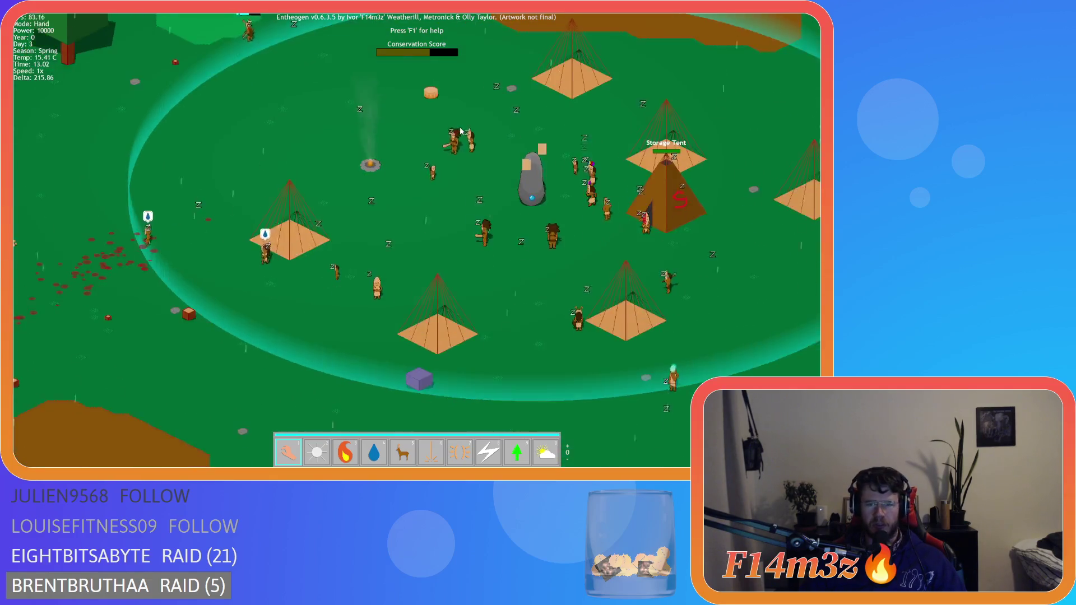
key("w")
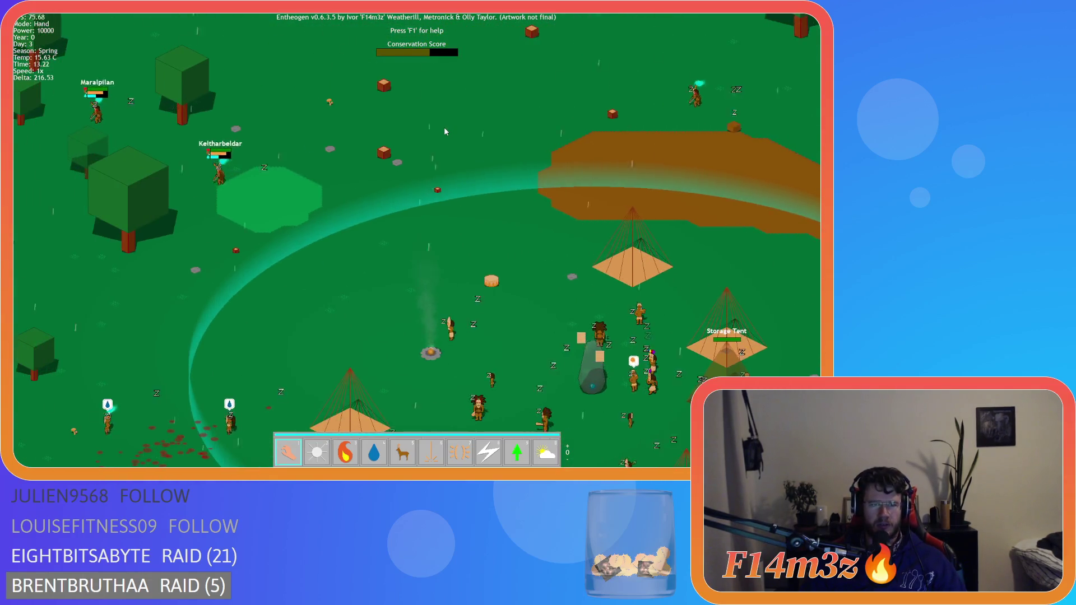
key("w")
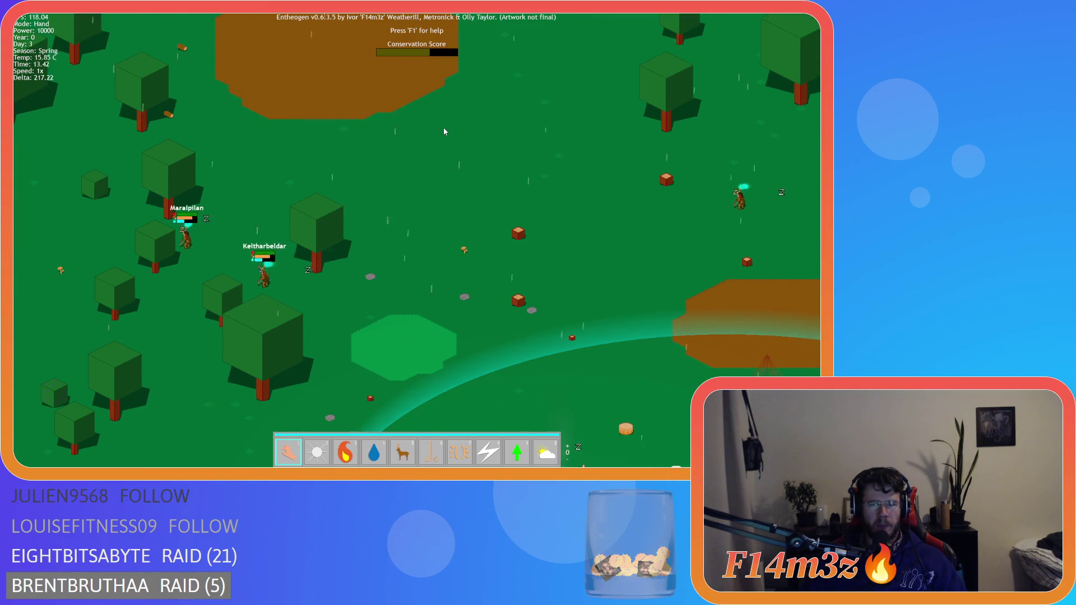
key("s")
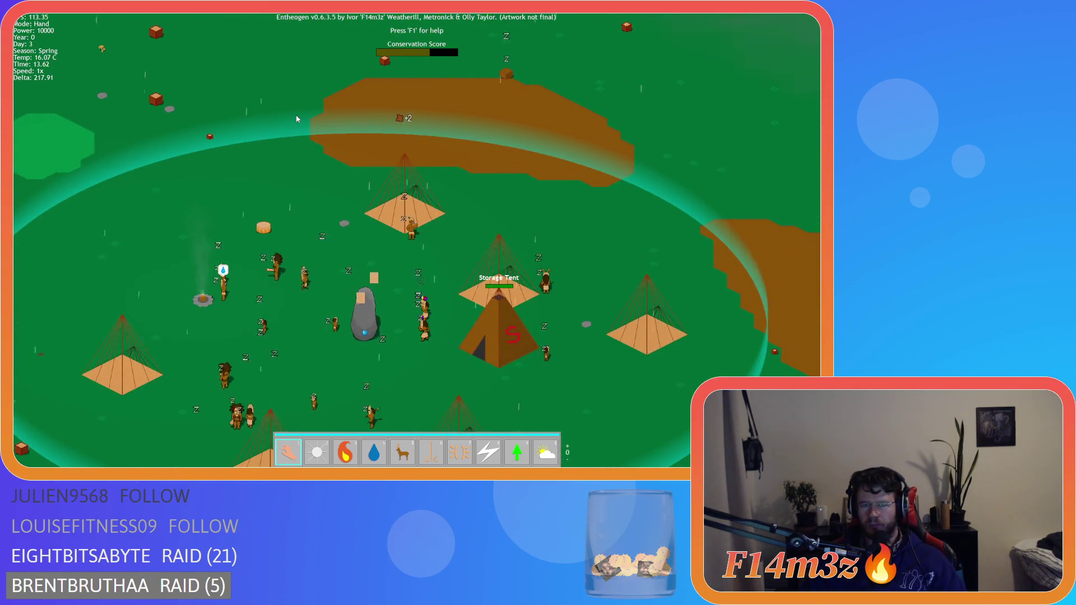
key("s")
key("a")
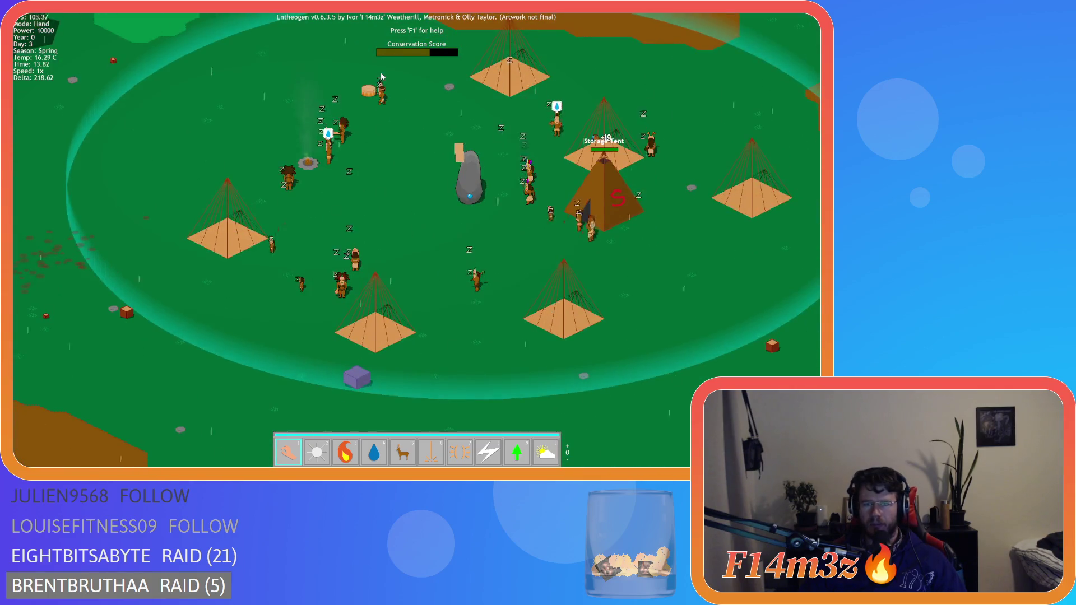
key("w")
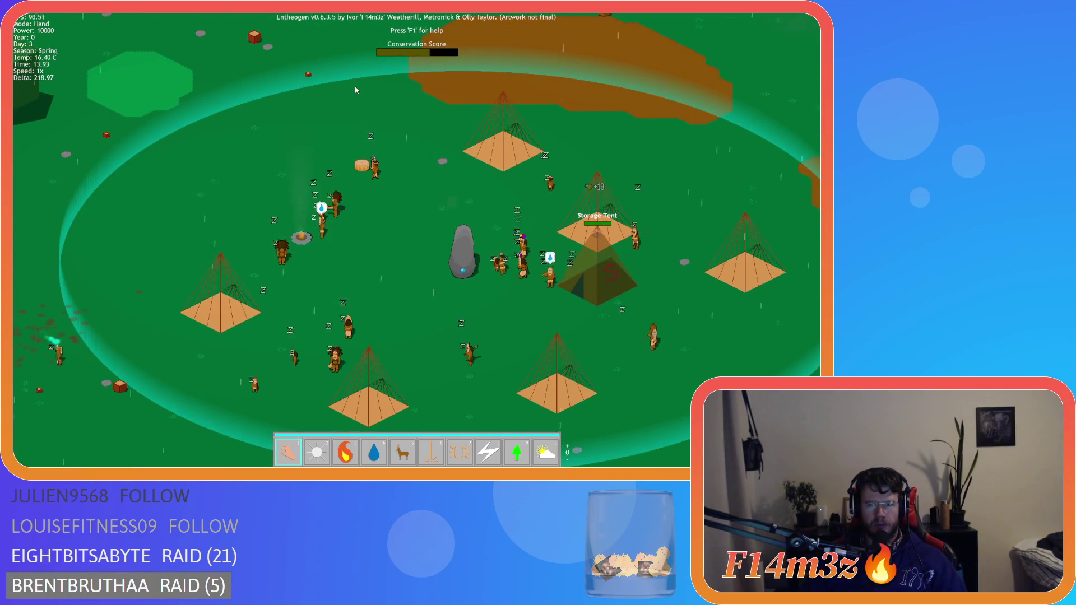
key("d")
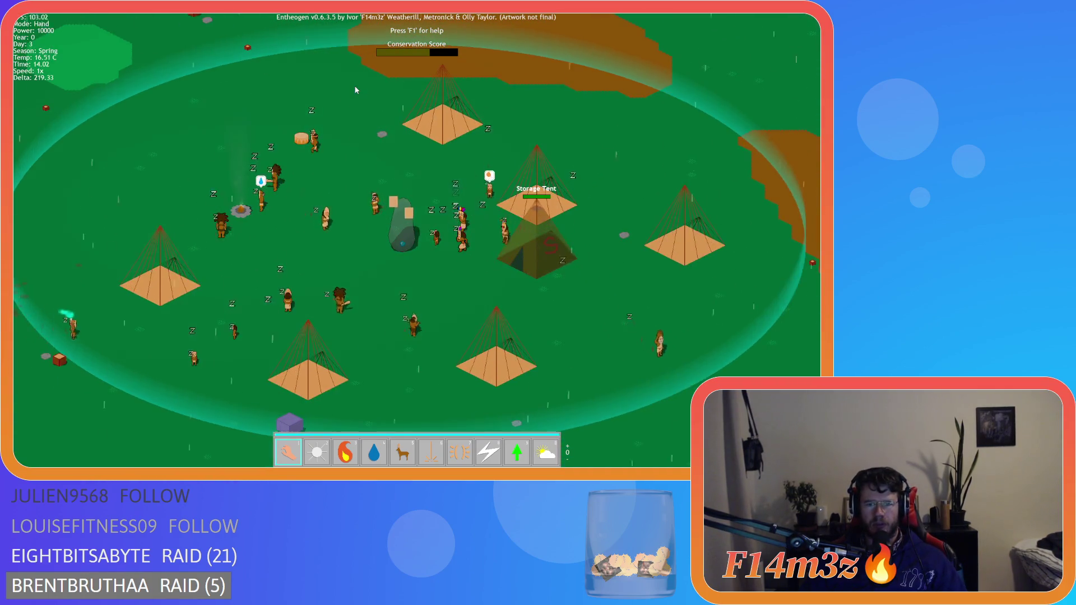
key("a")
key("s")
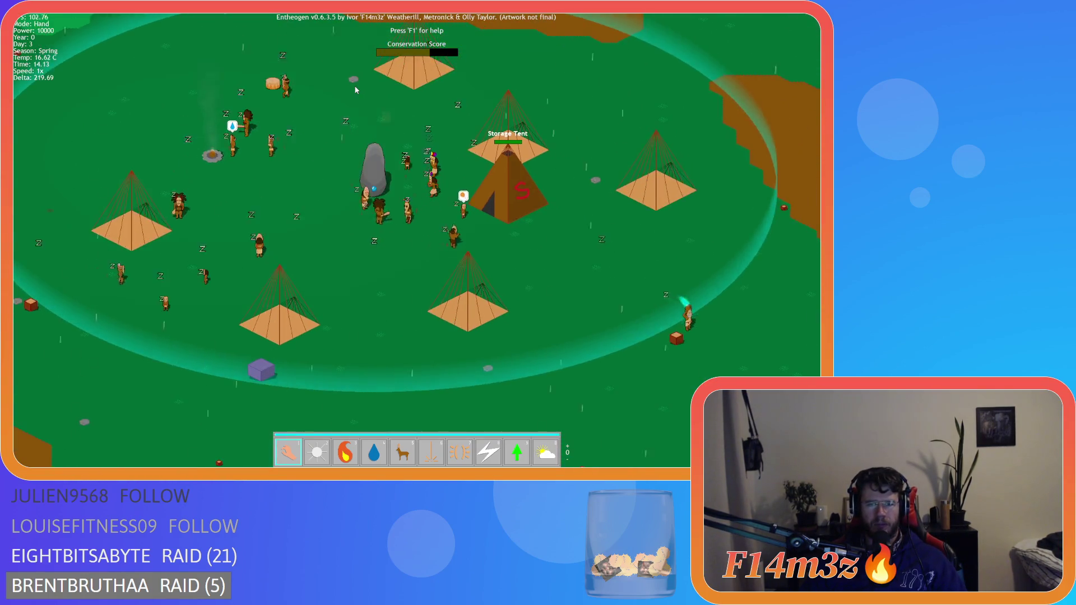
key("w")
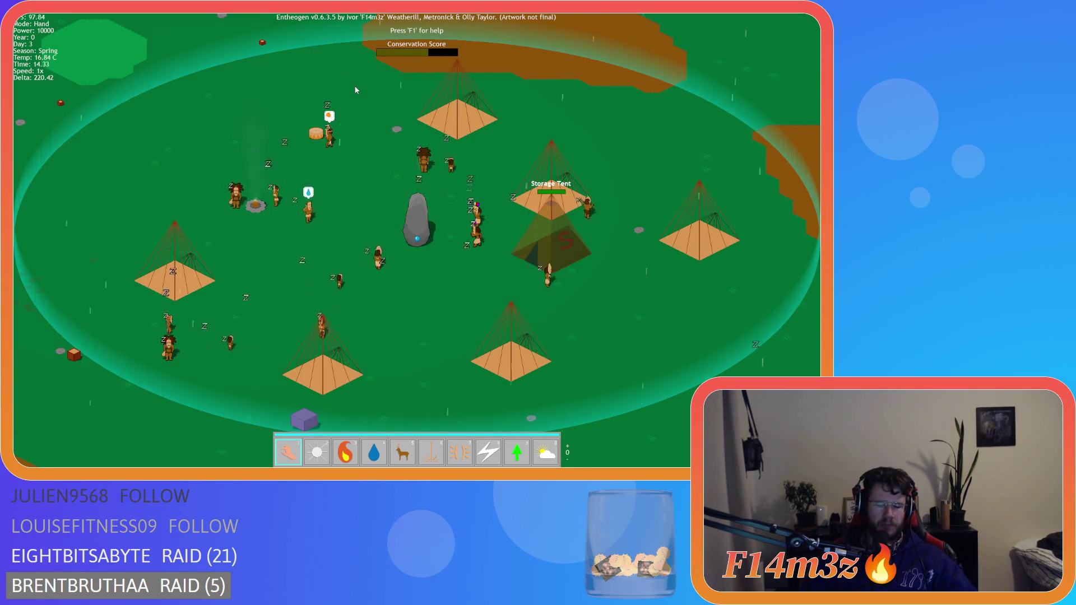
Step: Quit the game with Escape, confirming Y to return to GameMaker
key("i")
key("i")
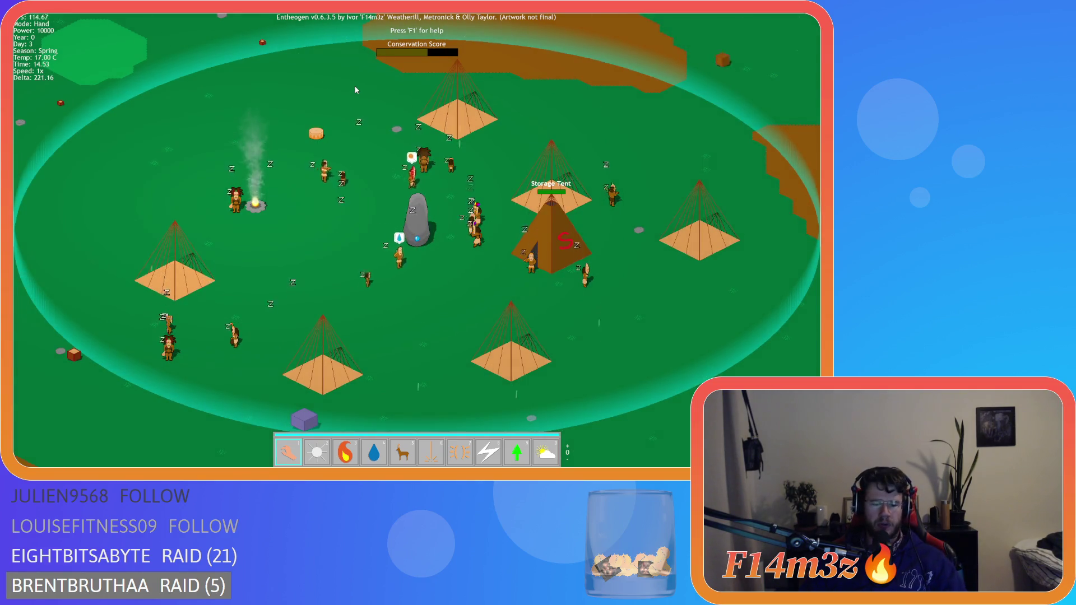
key("Escape")
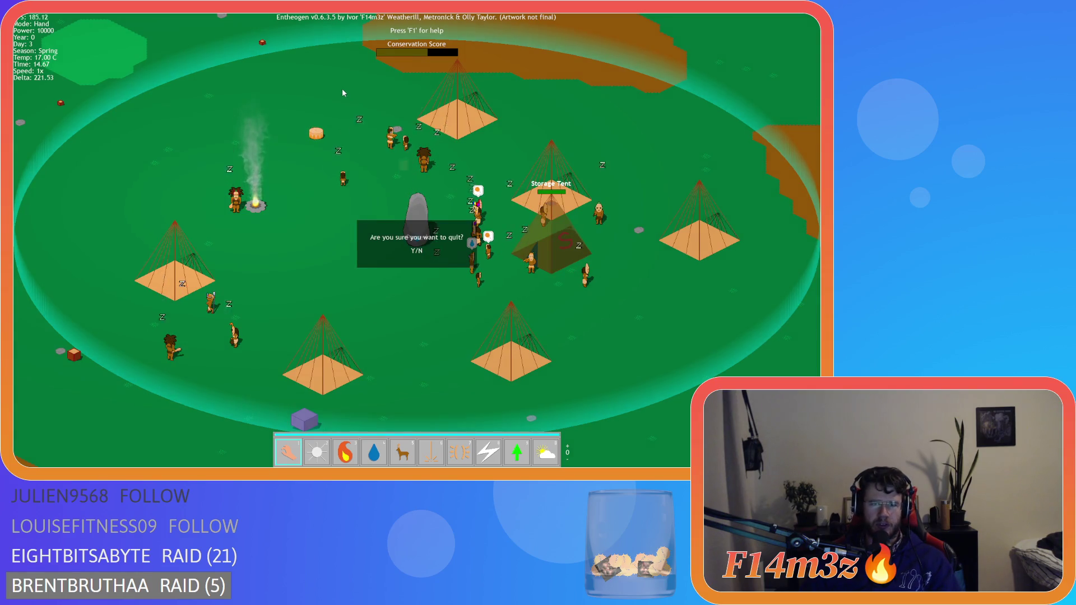
key("y")
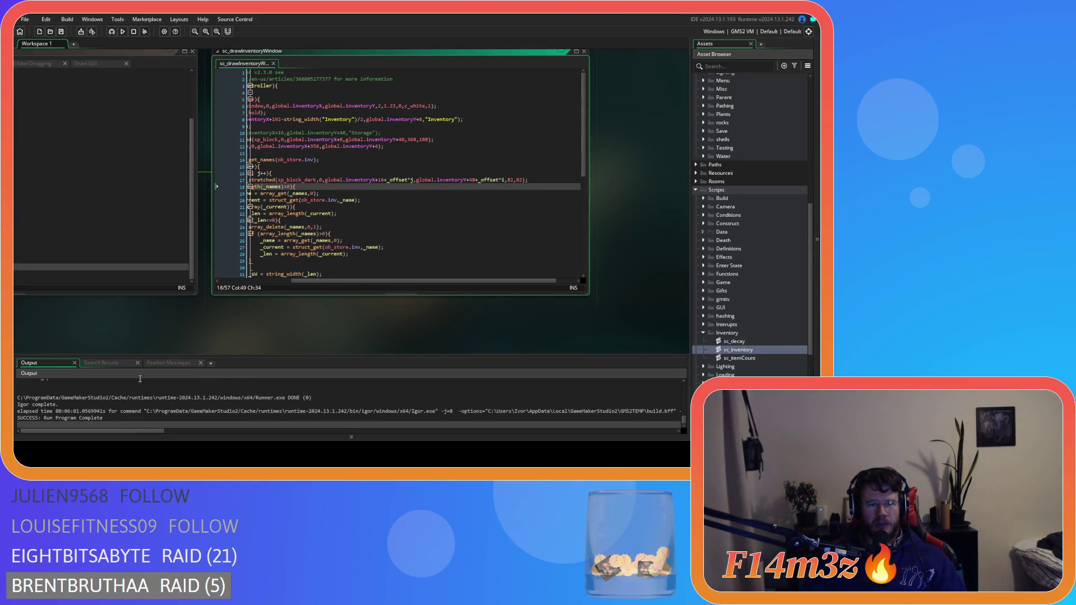
Step: Close all workspace editors, then collapse the Scripts, Game and Objects asset folders
left_click(121, 334)
left_click(171, 363)
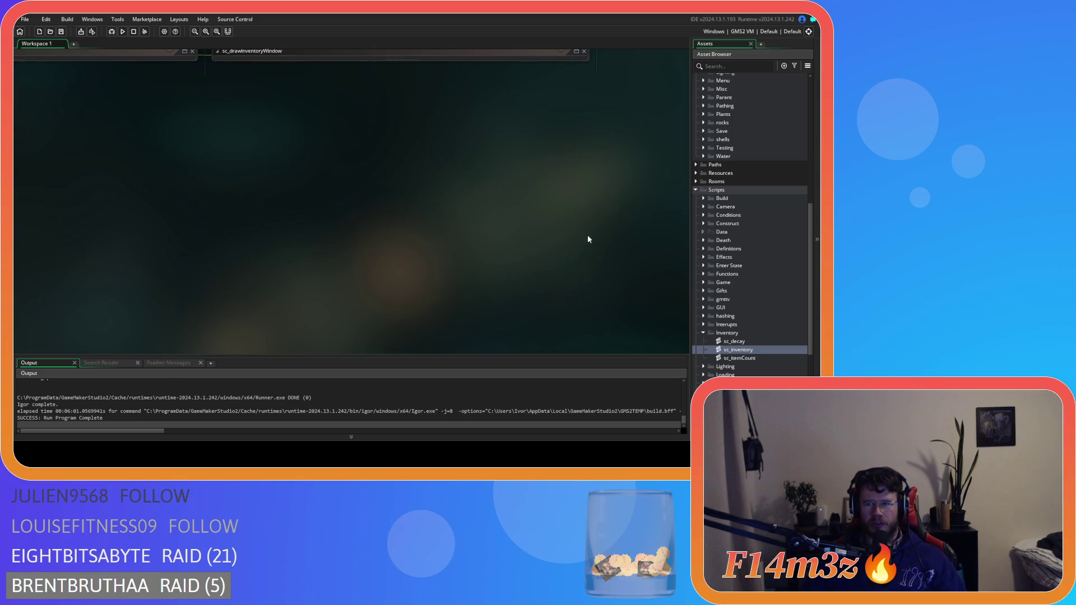
left_click(696, 189)
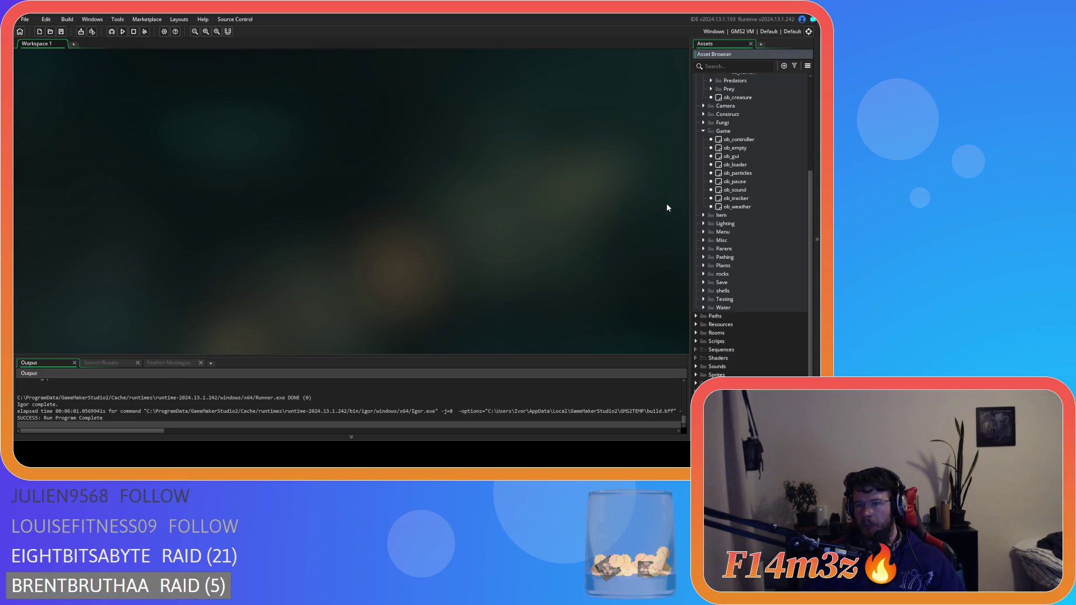
scroll(713, 157, "up", 2)
left_click(703, 165)
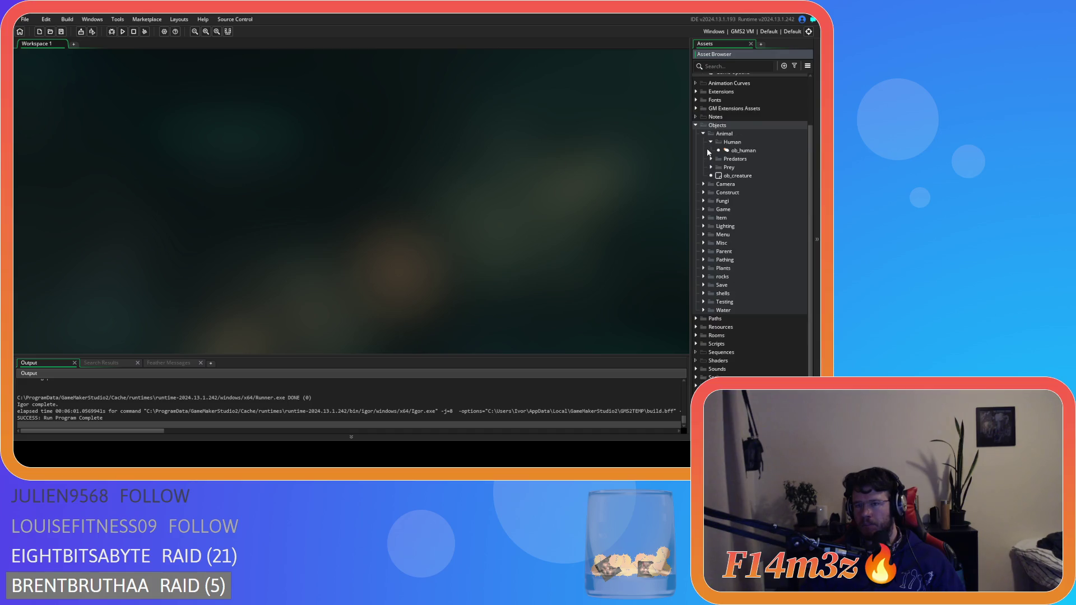
scroll(707, 149, "up", 2)
left_click(696, 181)
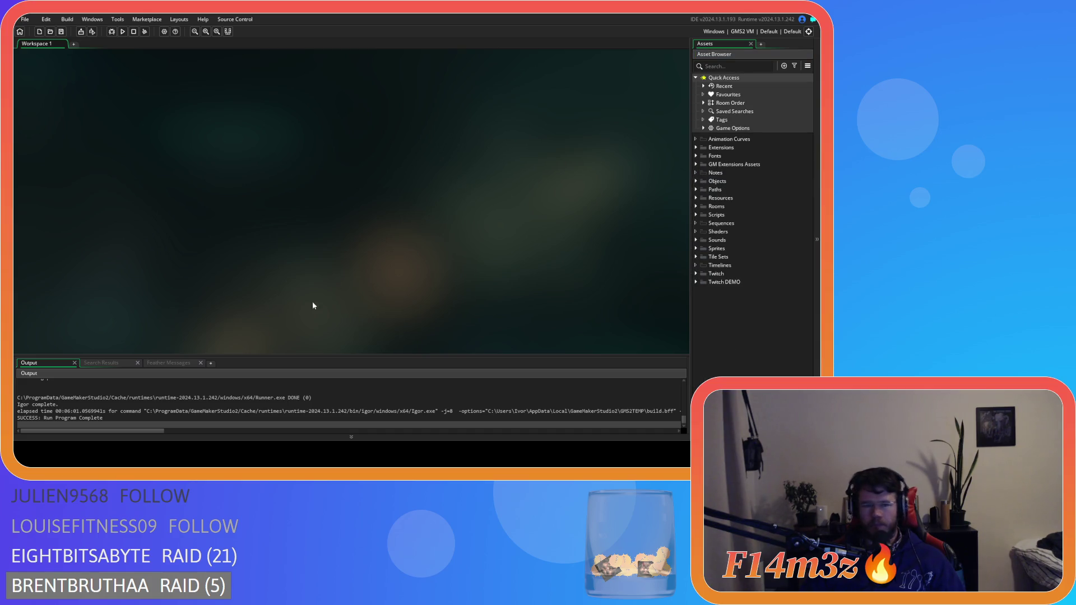